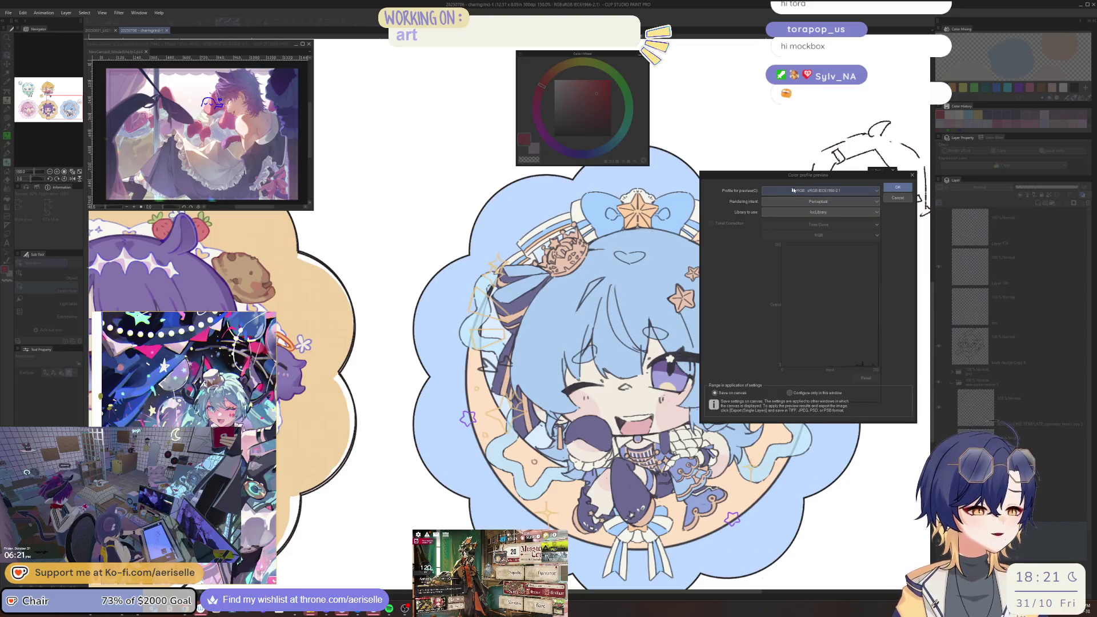
# - Soft-proof the canvas in the CMYK U.S. Web Coated (SWOP) v2 preview profile
pyautogui.click(820, 190)
pyautogui.click(831, 365)
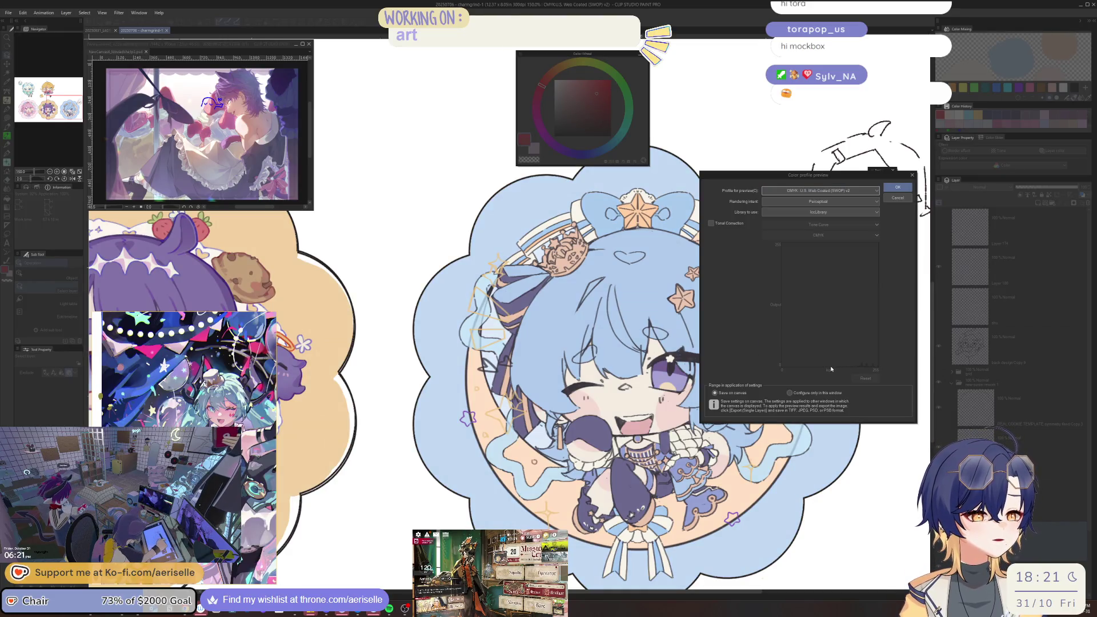
pyautogui.click(897, 187)
# - Raise the canvas luminosity to 15 with the Hue/Saturation/Luminosity adjustment
pyautogui.hotkey('ctrl', 'u')
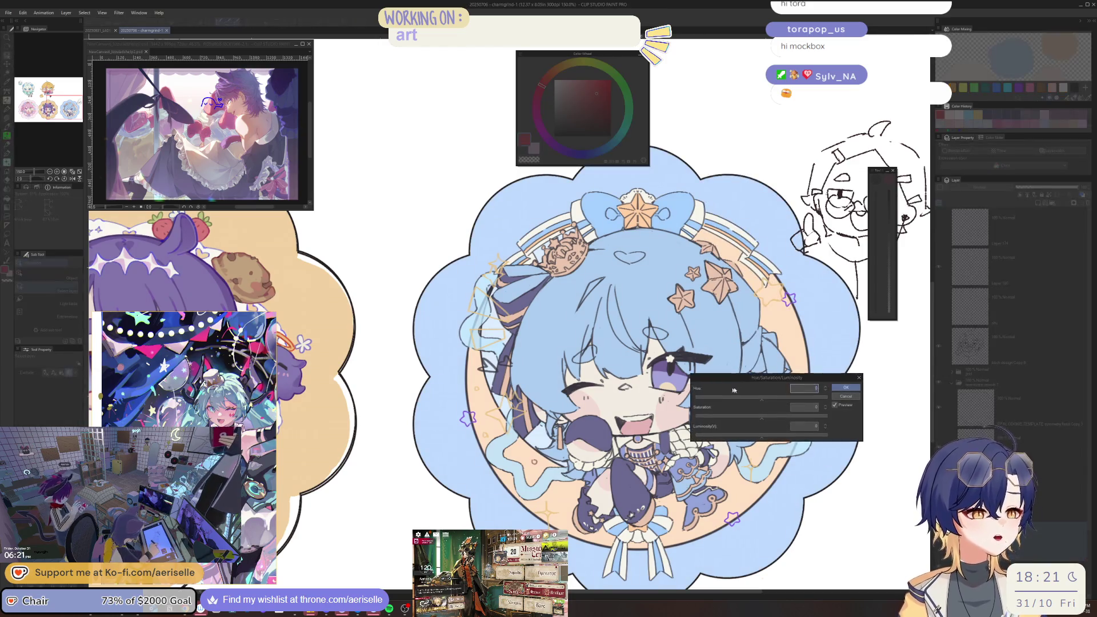
pyautogui.click(772, 436)
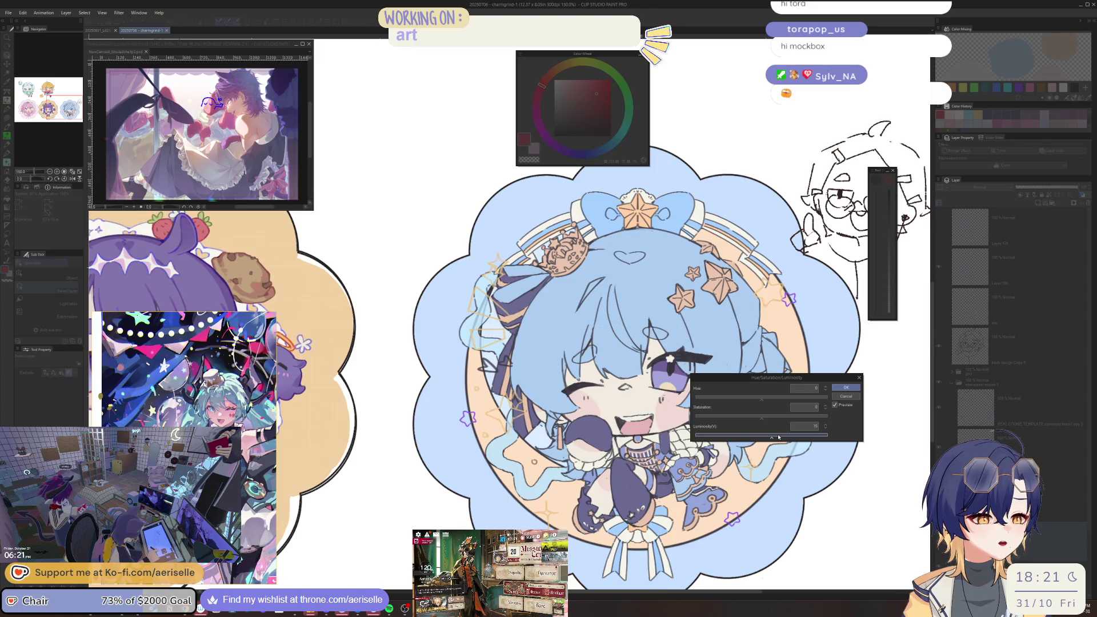
pyautogui.click(844, 388)
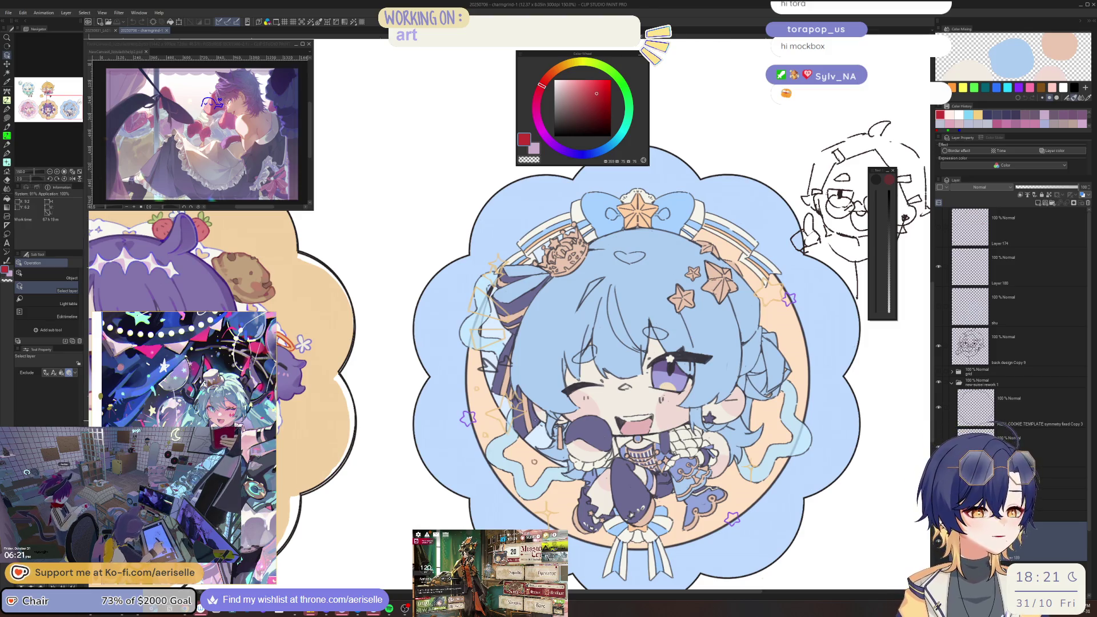
# - Add a new layer beneath COOKIE TEMPLATE and pick a light pink drawing colour
pyautogui.scroll(3, 503, 412)
pyautogui.click(612, 334)
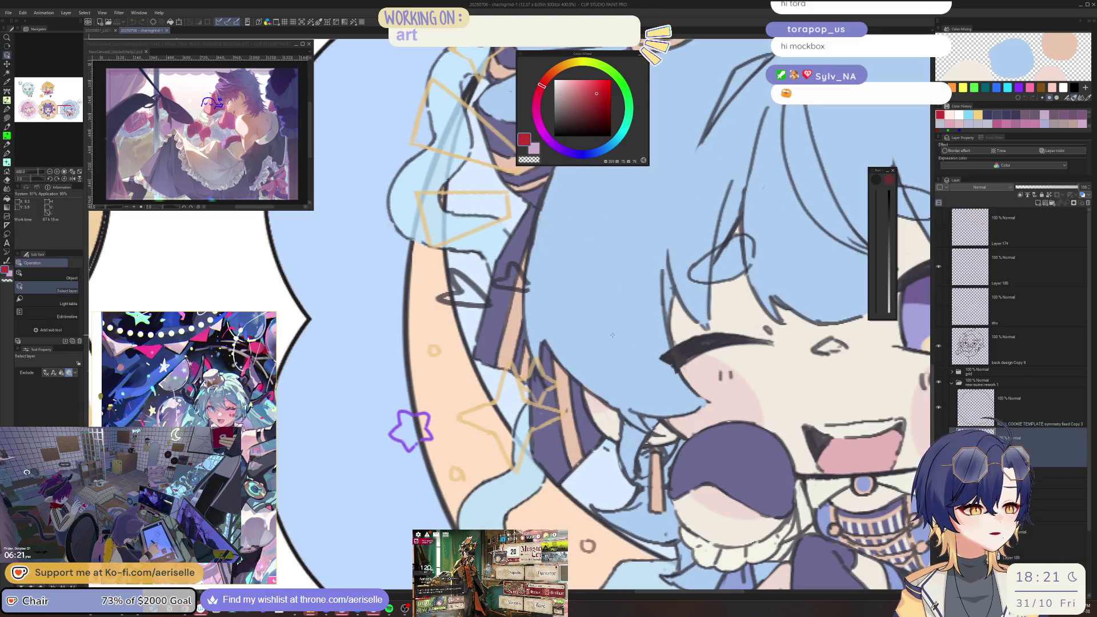
pyautogui.click(1037, 204)
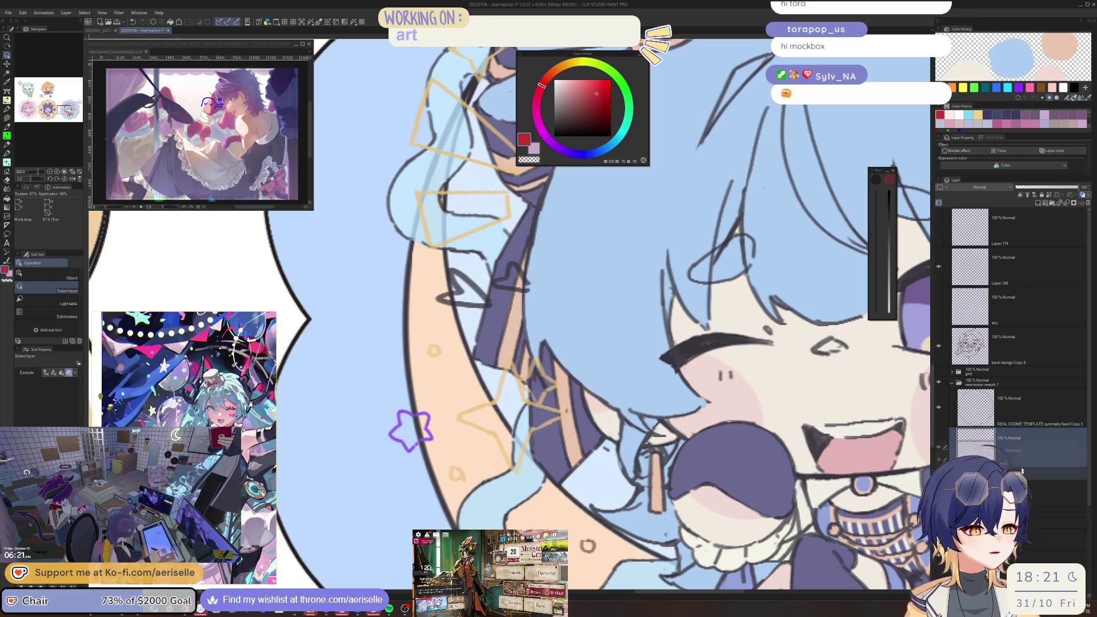
pyautogui.moveTo(565, 79); pyautogui.dragTo(552, 79)
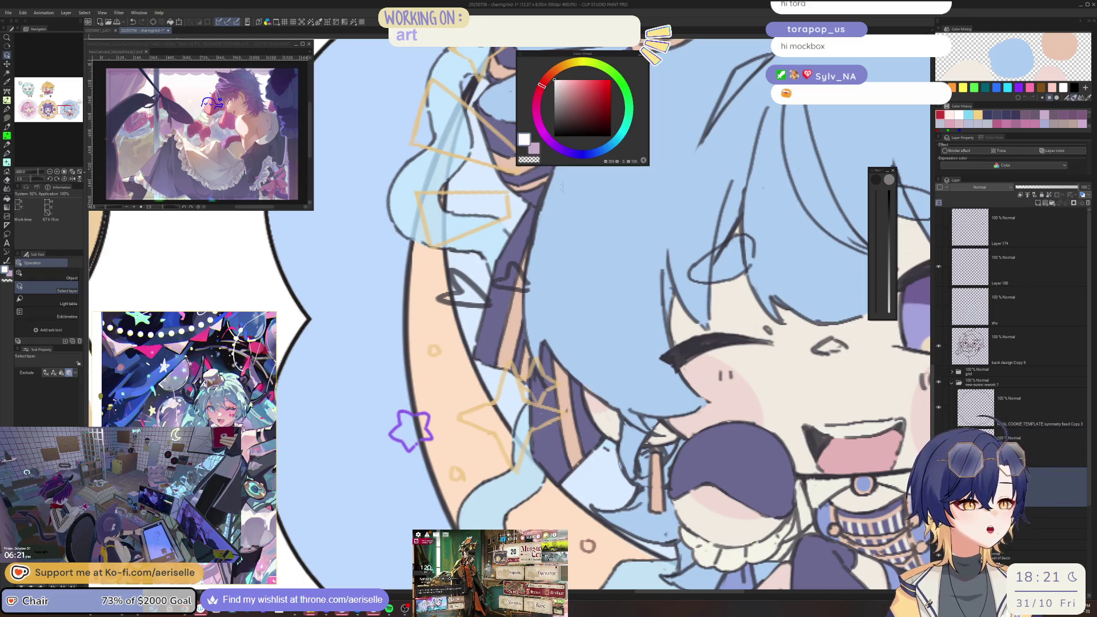
pyautogui.click(569, 80)
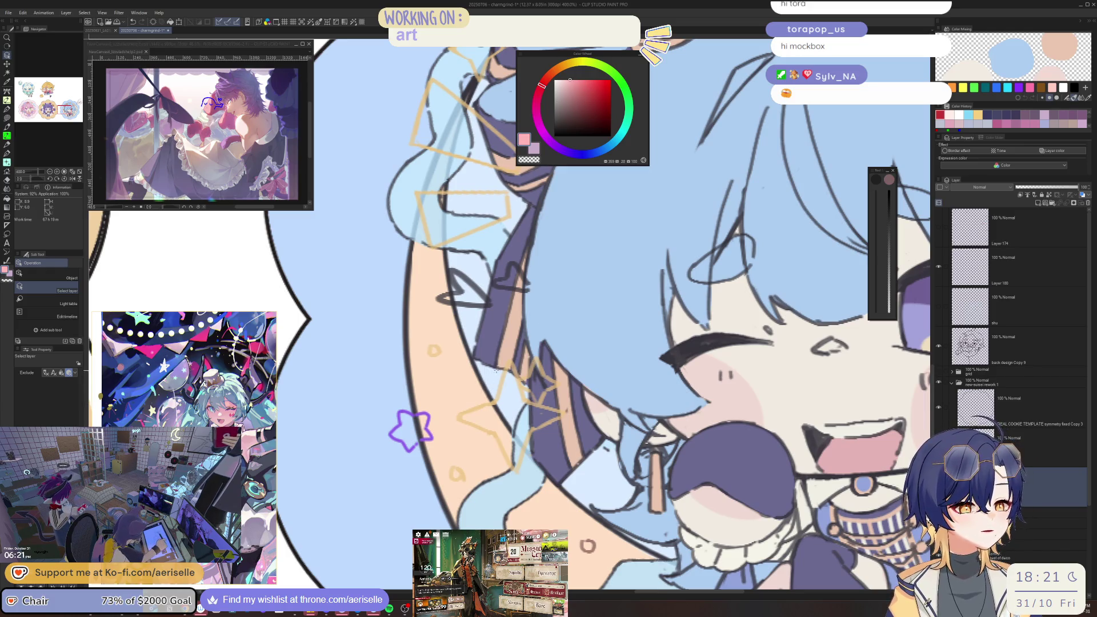
# - Lasso-fill the two sketched stars by the hair pink and tint the sketch layer with layer colour
pyautogui.press('u')
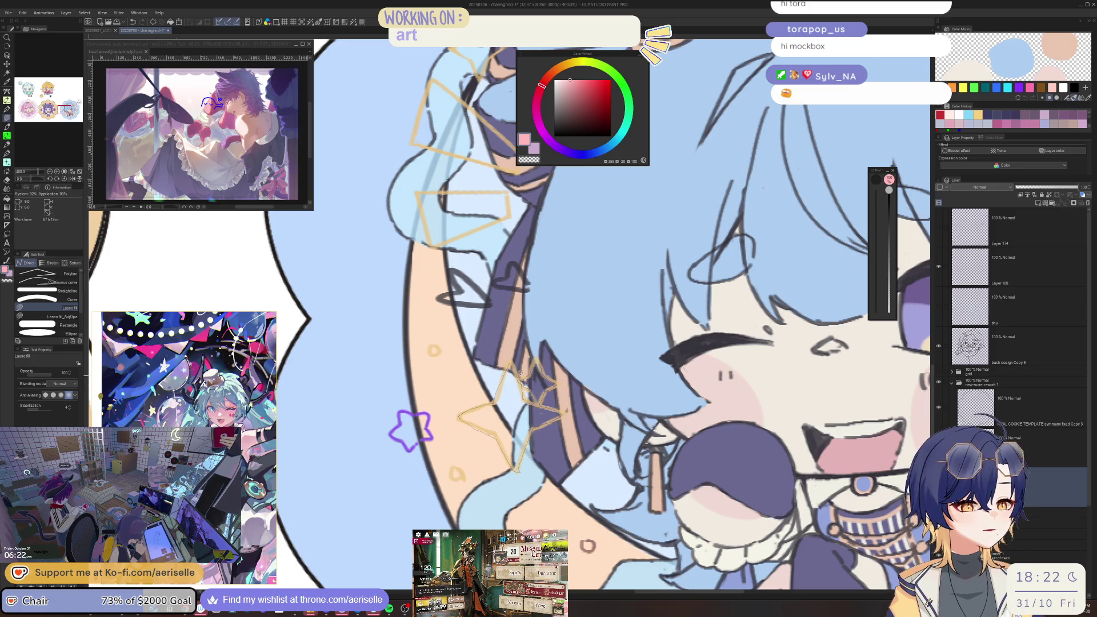
pyautogui.moveTo(517, 368); pyautogui.dragTo(544, 394)
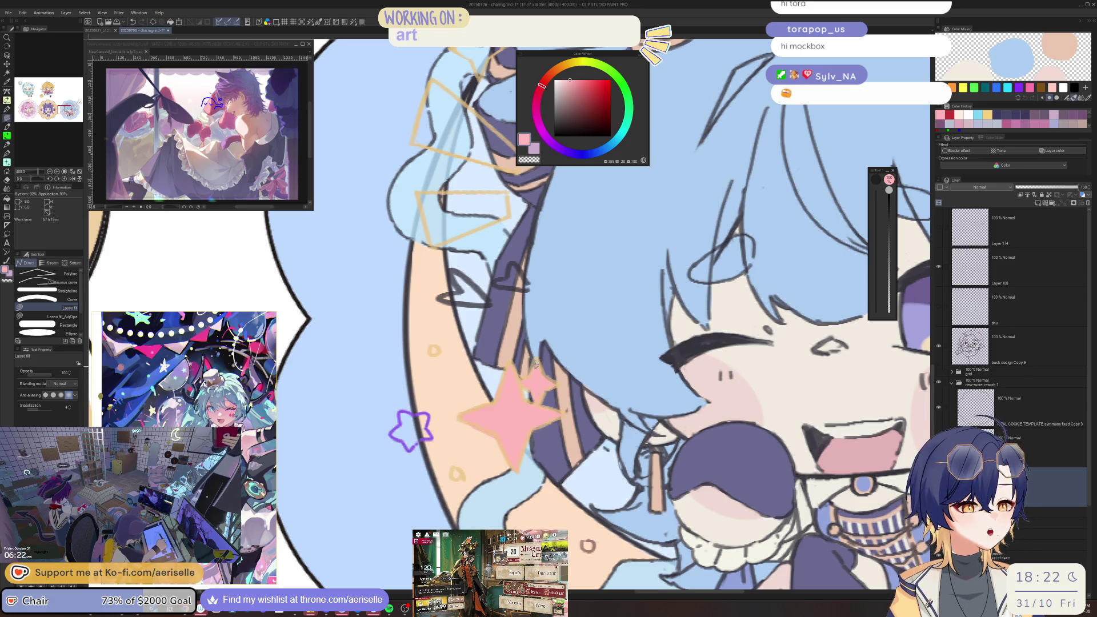
pyautogui.scroll(-5, 535, 364)
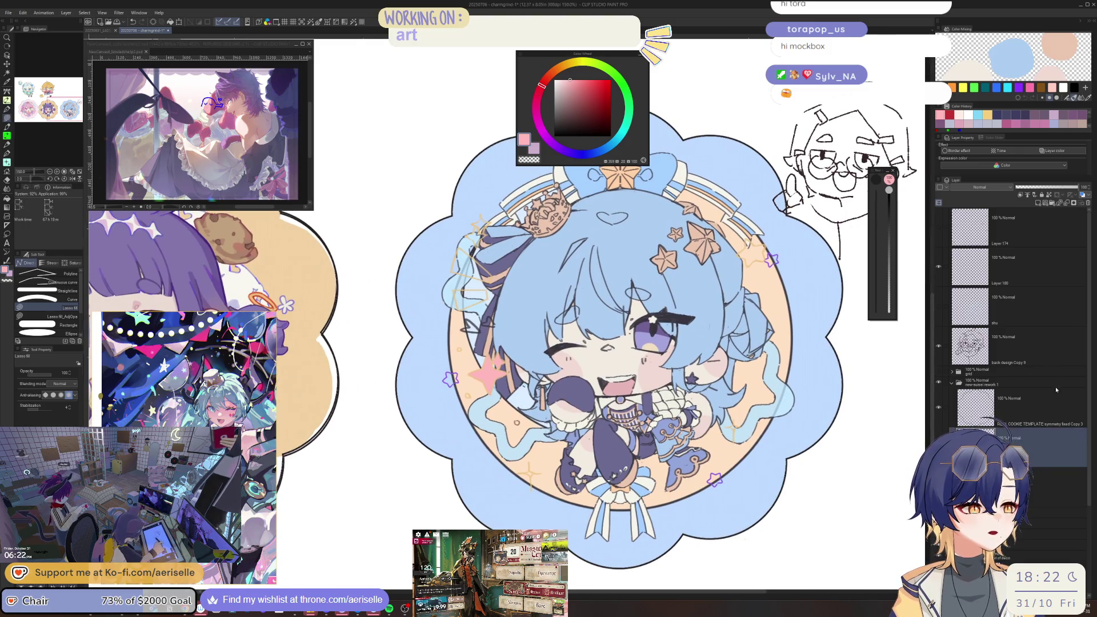
pyautogui.click(1060, 152)
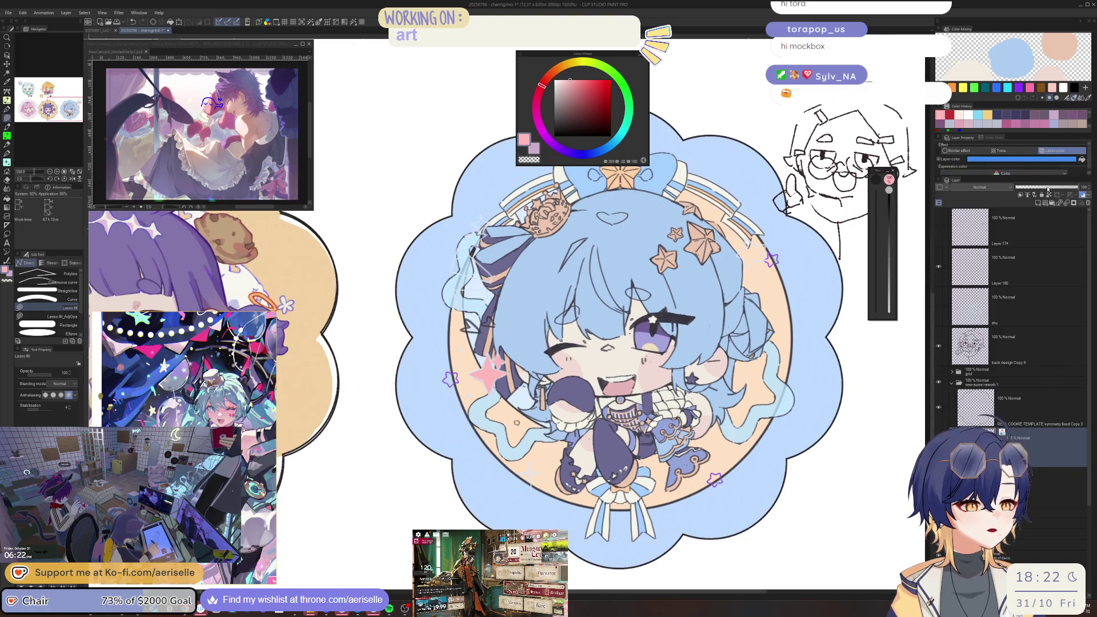
pyautogui.click(1023, 512)
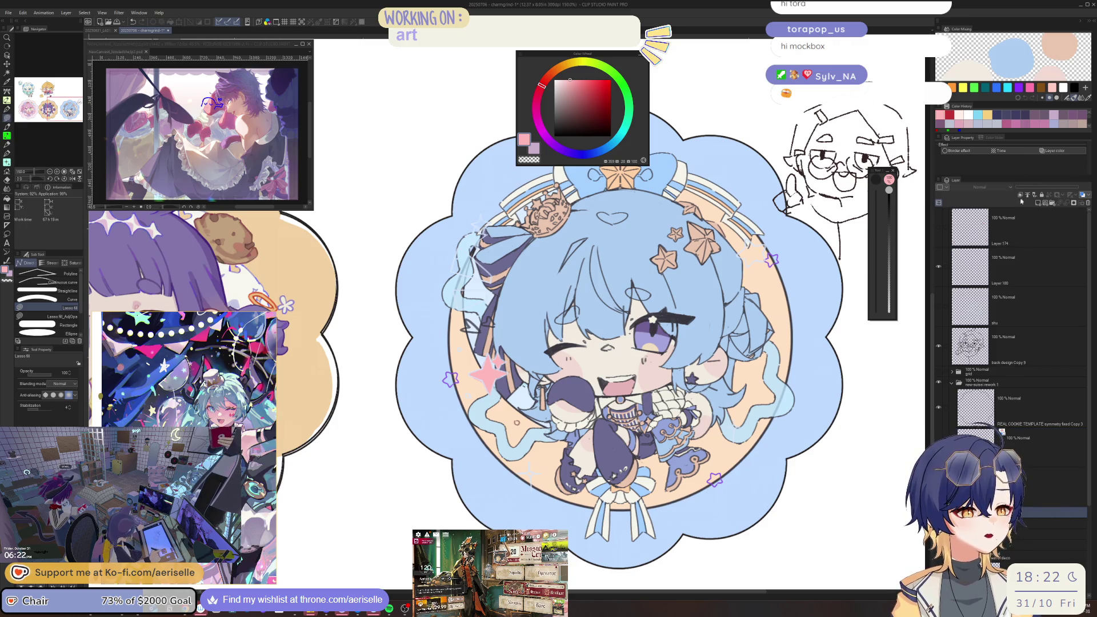
pyautogui.scroll(-3, 628, 181)
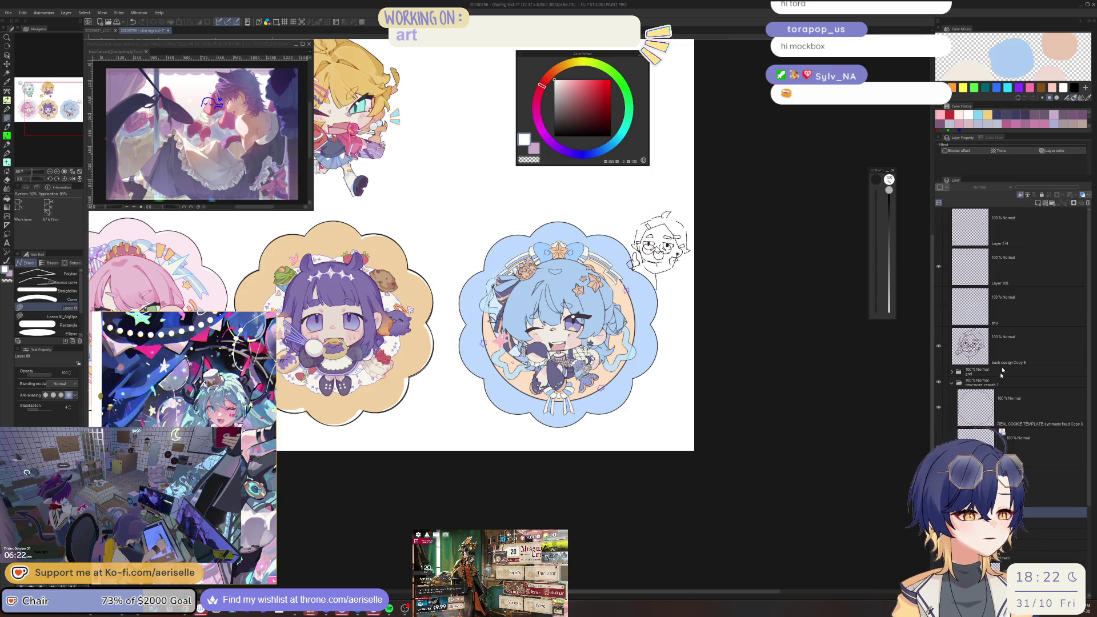
# - Hide the blue charm's finished artwork layers, leaving the blank cloud outline
pyautogui.click(1038, 204)
pyautogui.moveTo(547, 214)
pyautogui.mouseDown()
pyautogui.moveTo(654, 409)
pyautogui.moveTo(669, 268)
pyautogui.mouseUp()
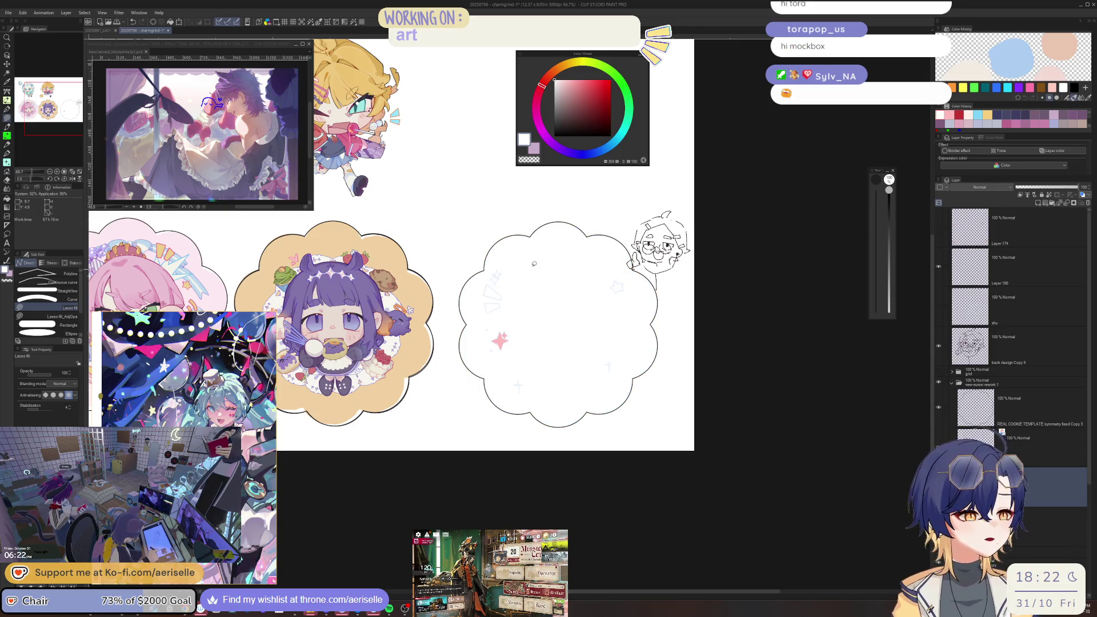
pyautogui.scroll(4, 534, 263)
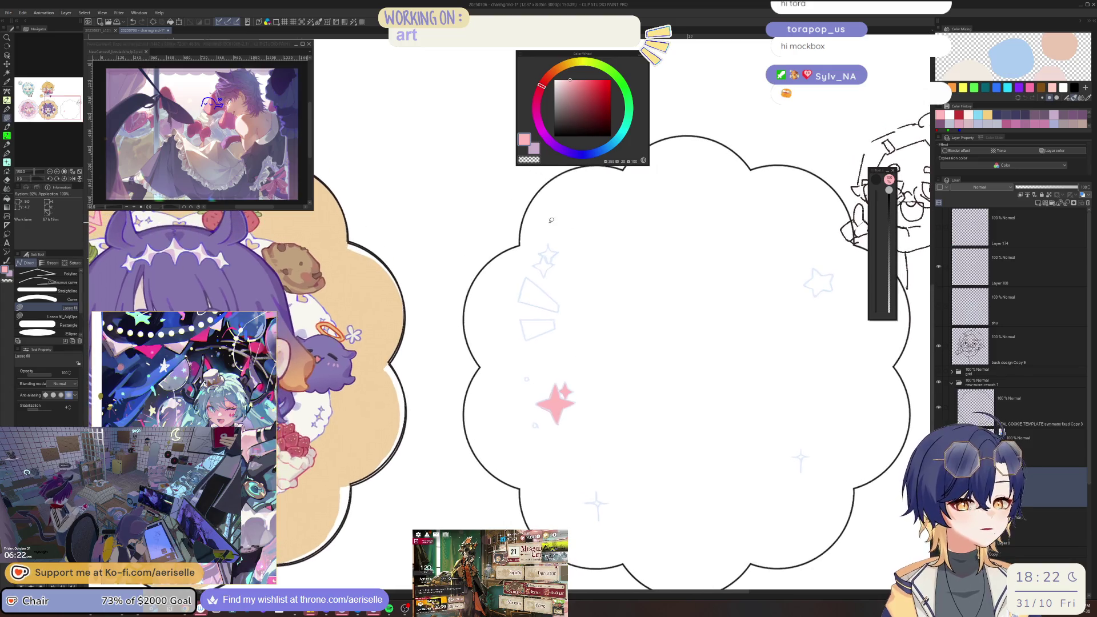
# - Sample a colour, shrink the eraser, then return to lasso fill for the pink shapes
pyautogui.press('i')
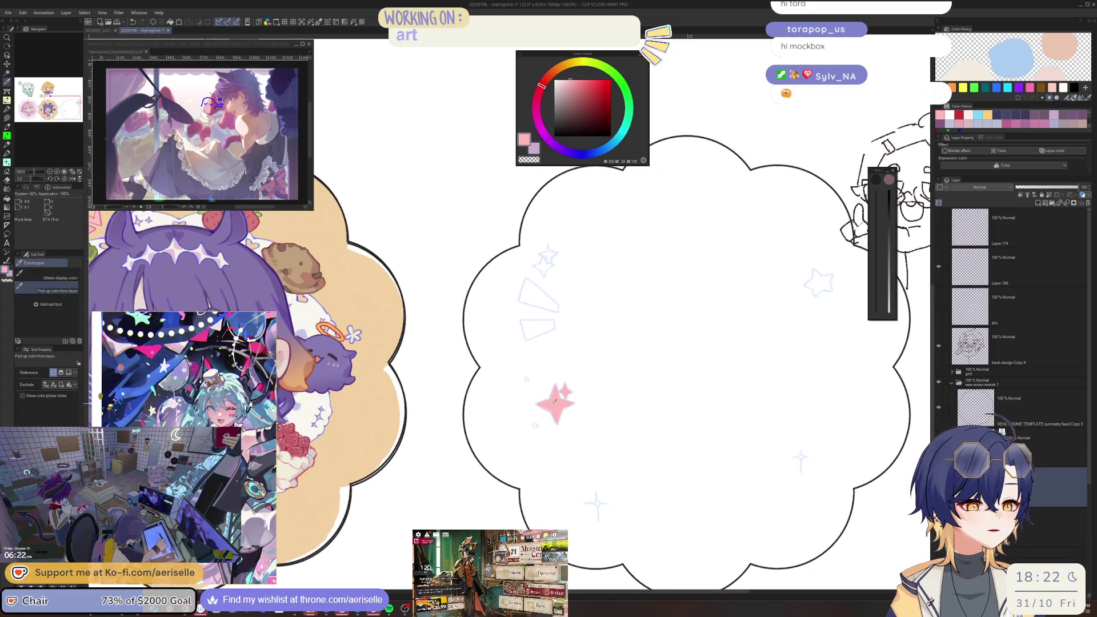
pyautogui.scroll(3, 534, 404)
pyautogui.press('e')
pyautogui.press('[')
pyautogui.press('[')
pyautogui.press('[')
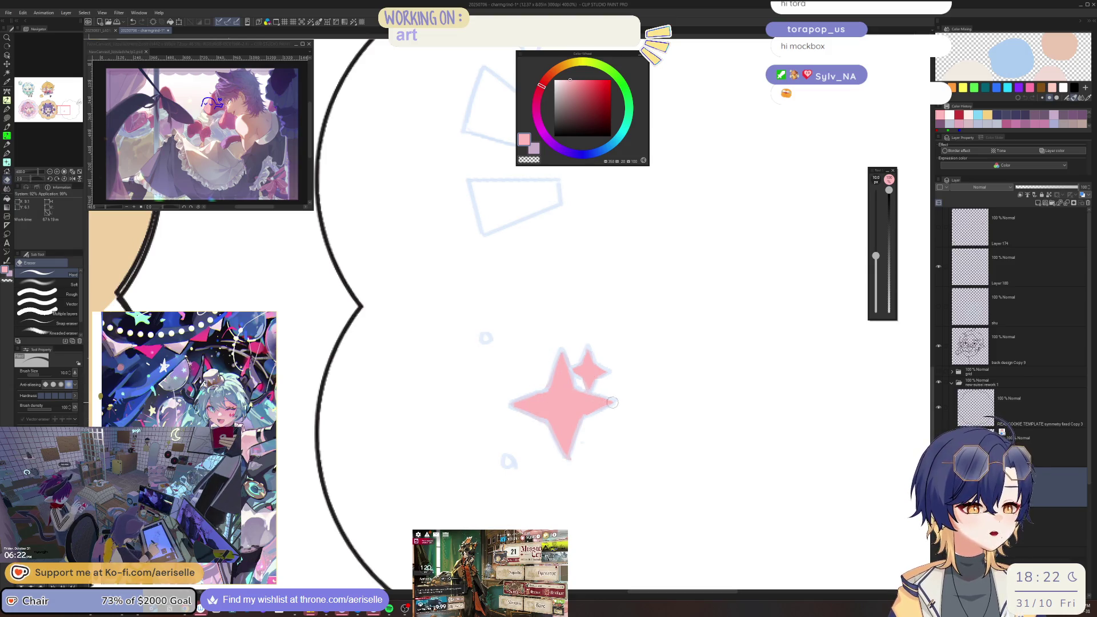
pyautogui.scroll(2, 506, 466)
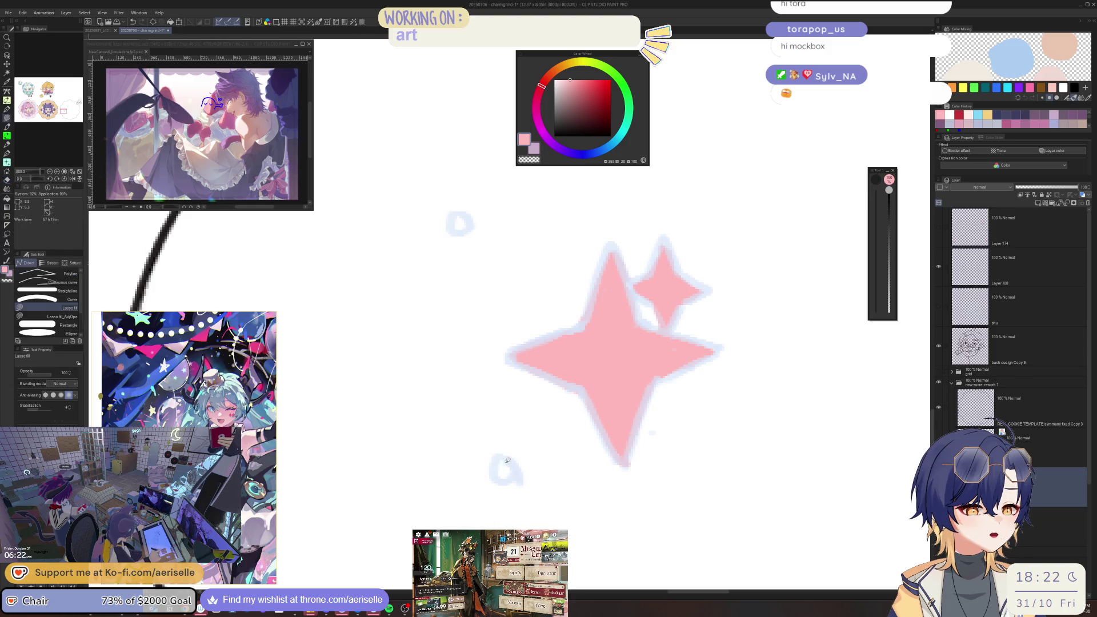
pyautogui.press('u')
pyautogui.scroll(-4, 506, 466)
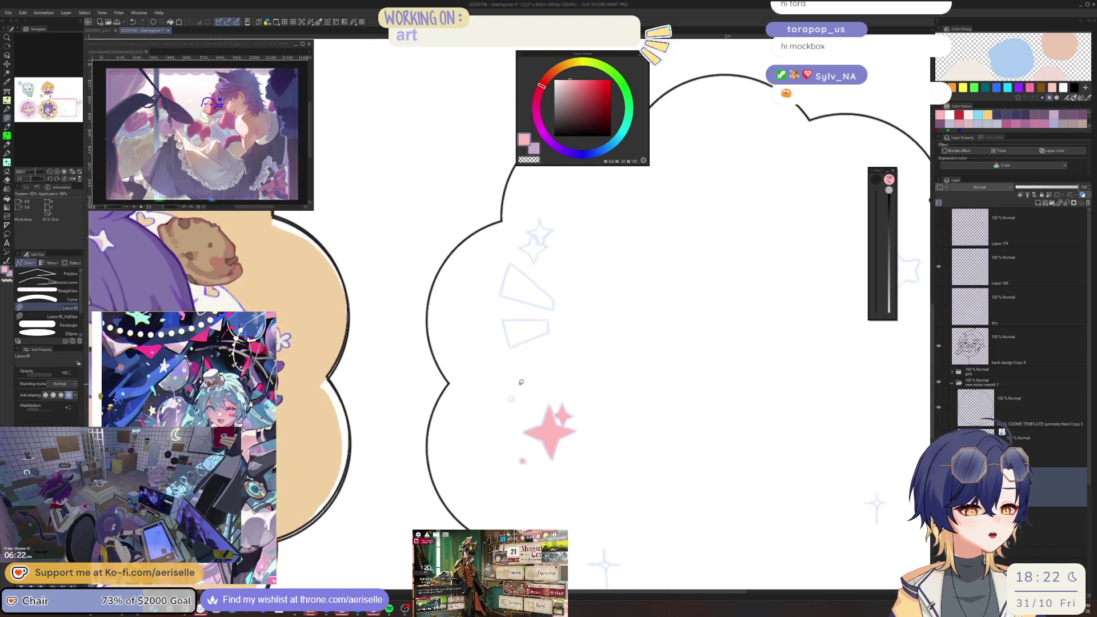
pyautogui.scroll(2, 520, 405)
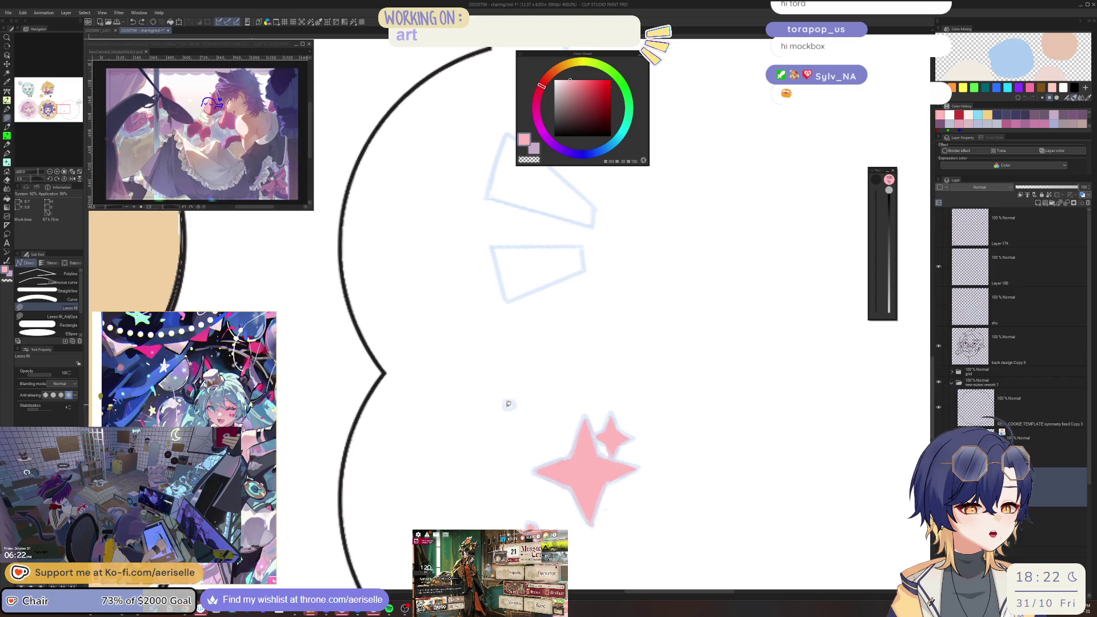
pyautogui.scroll(3, 519, 346)
# - Fill the lower trapezoid shape pink and trim the pale fringe off its edge
pyautogui.moveTo(518, 330)
pyautogui.mouseDown()
pyautogui.moveTo(534, 381)
pyautogui.moveTo(605, 349)
pyautogui.moveTo(604, 330)
pyautogui.moveTo(517, 352)
pyautogui.moveTo(528, 386)
pyautogui.moveTo(605, 354)
pyautogui.moveTo(589, 350)
pyautogui.mouseUp()
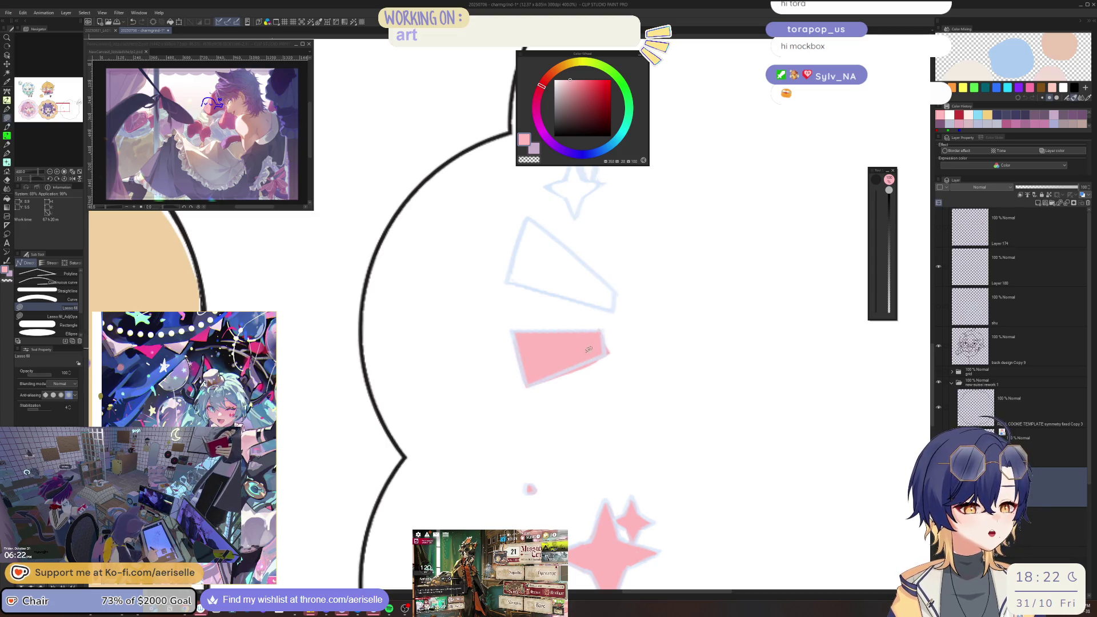
pyautogui.press('e')
pyautogui.moveTo(534, 392)
pyautogui.mouseDown()
pyautogui.moveTo(621, 353)
pyautogui.moveTo(547, 384)
pyautogui.moveTo(609, 360)
pyautogui.mouseUp()
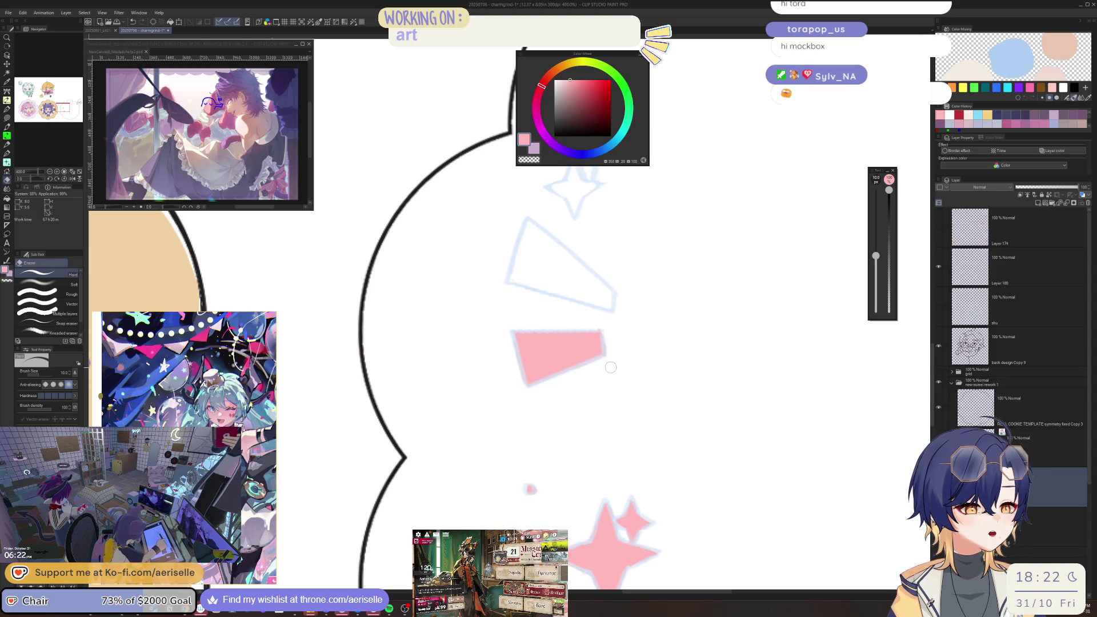
# - Lasso-fill the pale triangle pink, including its right and bottom edges
pyautogui.press('u')
pyautogui.moveTo(513, 318)
pyautogui.mouseDown()
pyautogui.moveTo(496, 371)
pyautogui.moveTo(596, 394)
pyautogui.moveTo(603, 371)
pyautogui.mouseUp()
pyautogui.moveTo(517, 313); pyautogui.dragTo(603, 388)
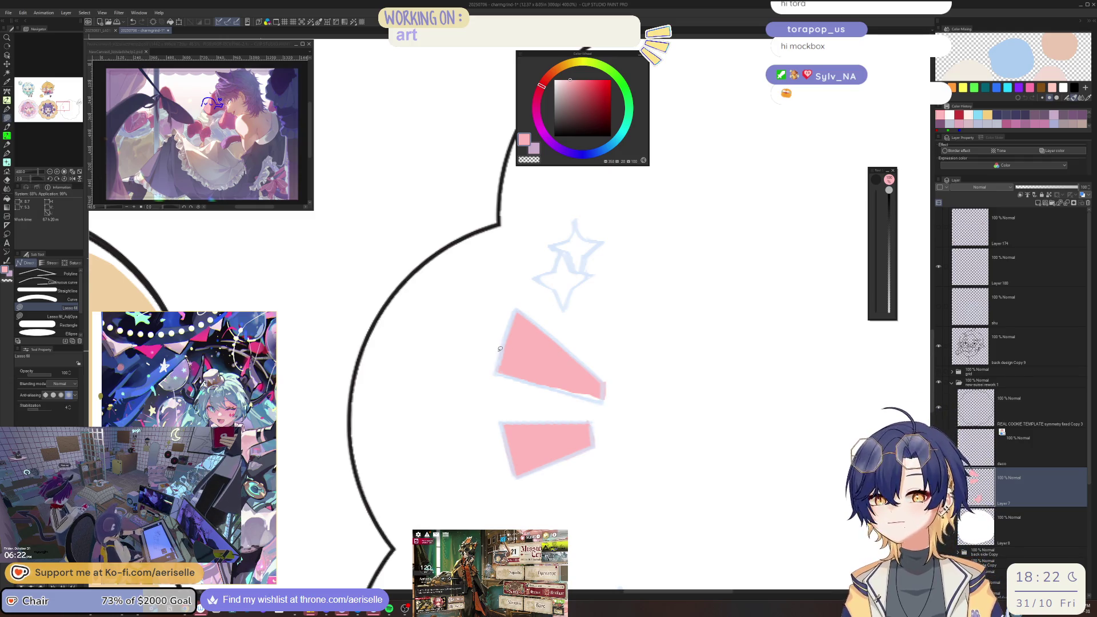
pyautogui.moveTo(497, 372)
pyautogui.mouseDown()
pyautogui.moveTo(605, 399)
pyautogui.moveTo(626, 494)
pyautogui.mouseUp()
# - Fill the small star above the triangle with solid pink
pyautogui.press('e')
pyautogui.press('u')
pyautogui.moveTo(578, 344)
pyautogui.mouseDown()
pyautogui.moveTo(573, 361)
pyautogui.moveTo(552, 366)
pyautogui.moveTo(582, 399)
pyautogui.moveTo(605, 364)
pyautogui.moveTo(587, 358)
pyautogui.moveTo(588, 346)
pyautogui.mouseUp()
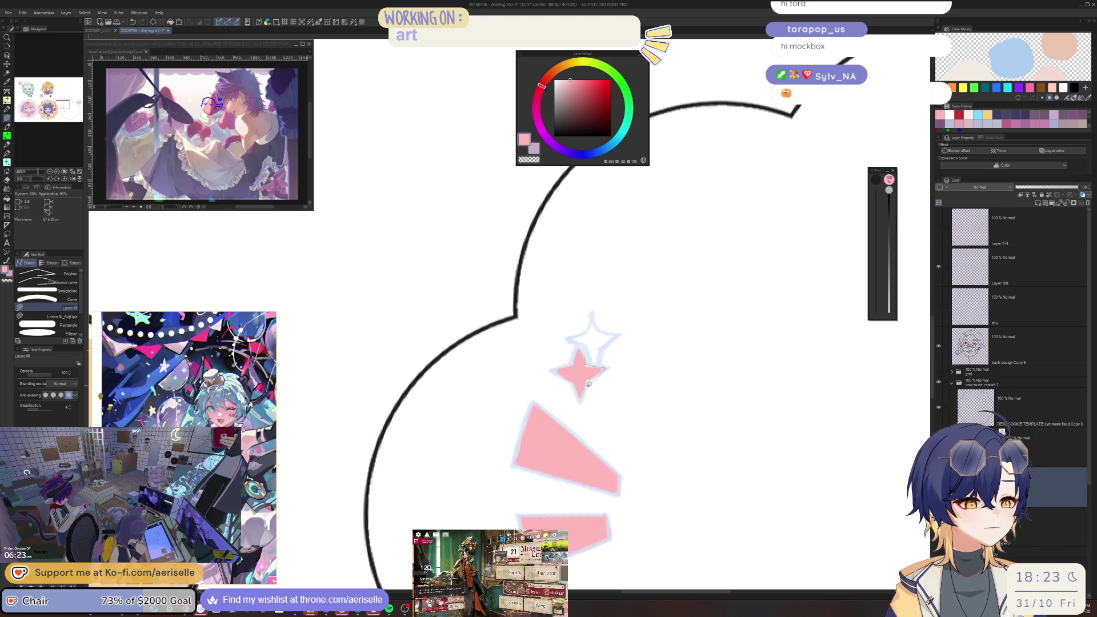
pyautogui.press('e')
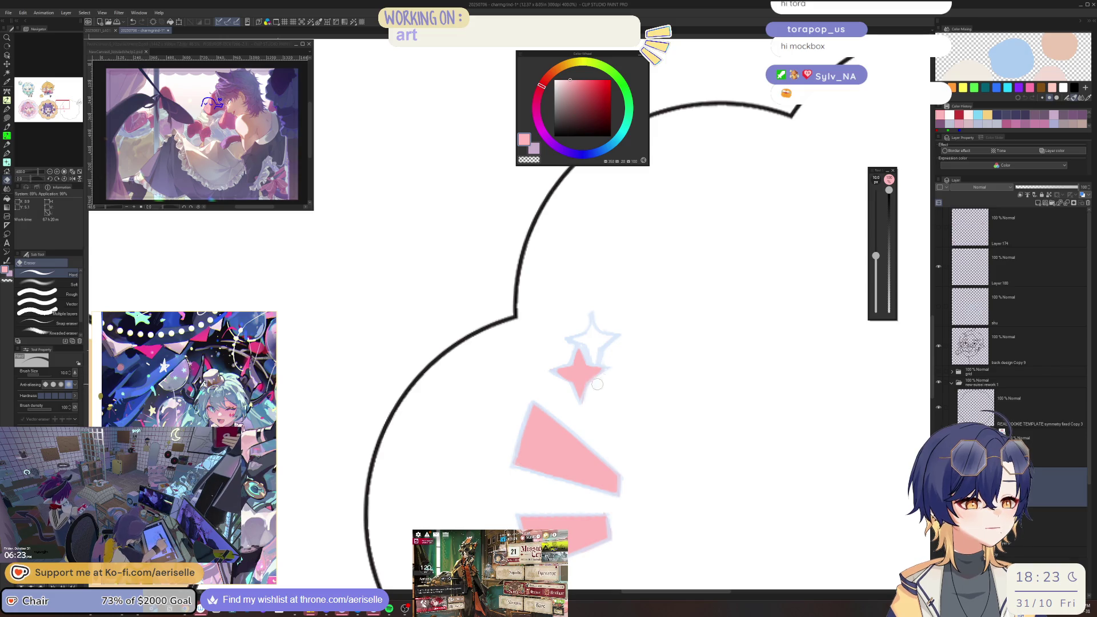
pyautogui.press('u')
pyautogui.moveTo(569, 337)
pyautogui.mouseDown()
pyautogui.moveTo(600, 363)
pyautogui.moveTo(614, 337)
pyautogui.moveTo(587, 331)
pyautogui.mouseUp()
# - Fill the small star's centre pink, erasing and refilling it
pyautogui.hotkey('ctrl', '0')
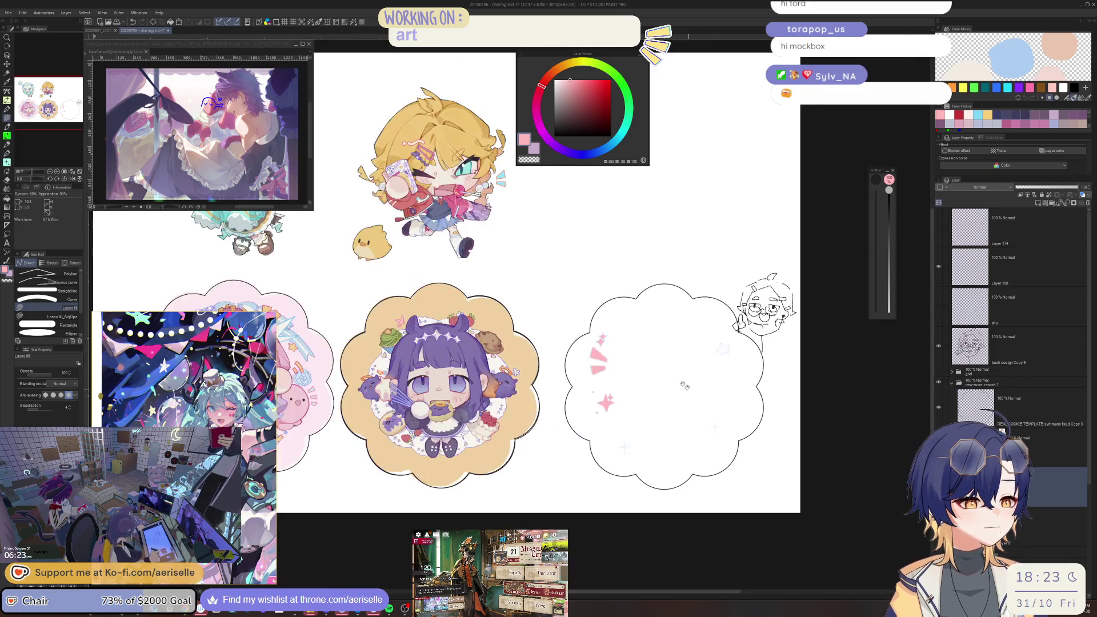
pyautogui.scroll(5, 560, 385)
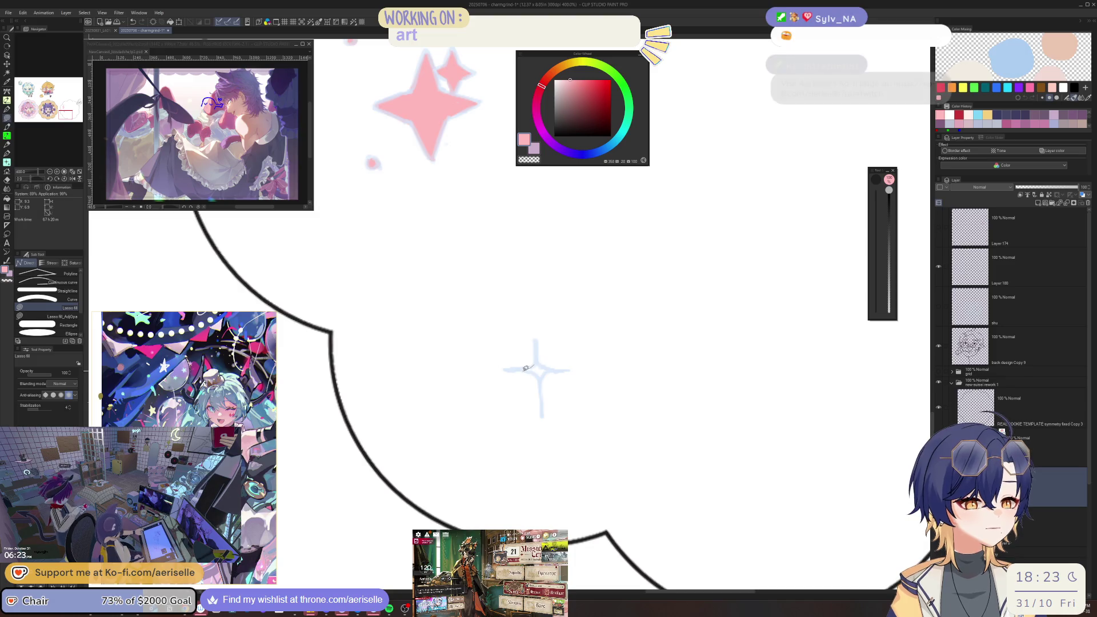
pyautogui.moveTo(543, 379)
pyautogui.mouseDown()
pyautogui.moveTo(532, 368)
pyautogui.moveTo(563, 386)
pyautogui.mouseUp()
pyautogui.press('e')
pyautogui.hotkey('ctrl', '0')
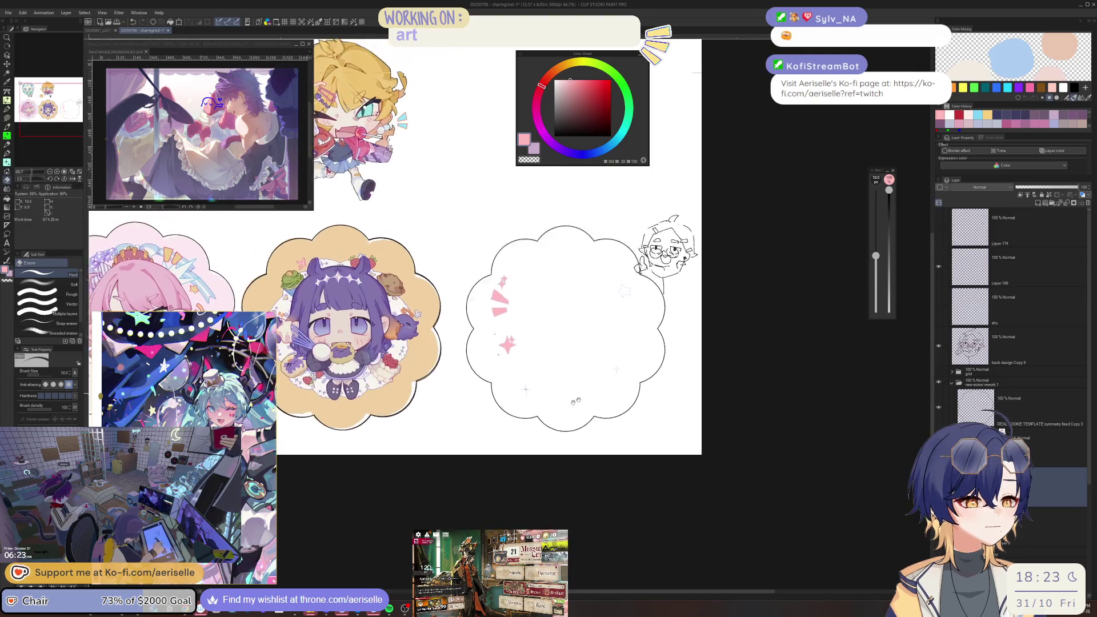
pyautogui.scroll(4, 618, 368)
pyautogui.scroll(4, 606, 377)
pyautogui.press('u')
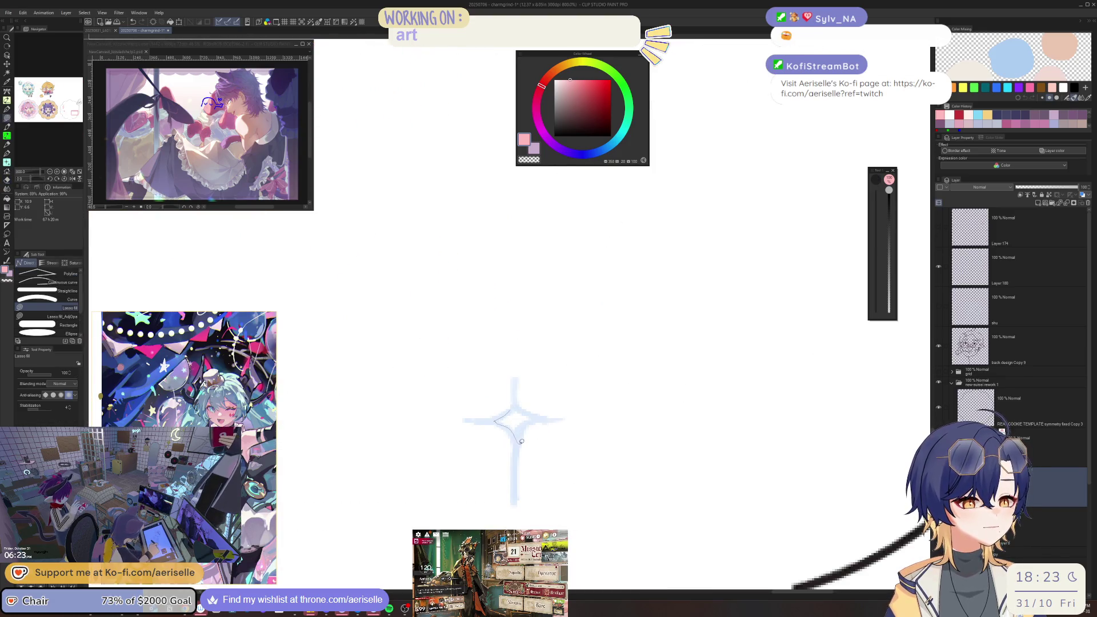
pyautogui.moveTo(502, 414); pyautogui.dragTo(529, 401)
# - Lasso-fill the five-pointed star outline on the cloud's right side pink
pyautogui.hotkey('ctrl', '0')
pyautogui.scroll(5, 569, 337)
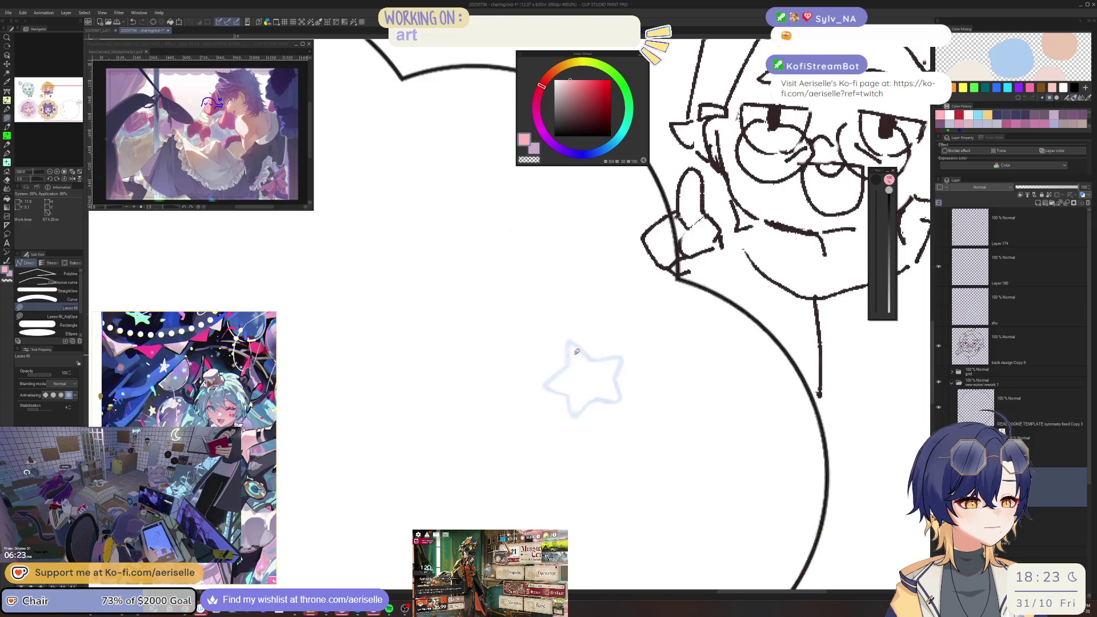
pyautogui.moveTo(570, 337)
pyautogui.mouseDown()
pyautogui.moveTo(558, 380)
pyautogui.moveTo(518, 421)
pyautogui.moveTo(564, 451)
pyautogui.moveTo(571, 485)
pyautogui.moveTo(620, 451)
pyautogui.moveTo(662, 449)
pyautogui.moveTo(655, 403)
pyautogui.moveTo(629, 366)
pyautogui.moveTo(571, 340)
pyautogui.mouseUp()
pyautogui.scroll(-3, 580, 344)
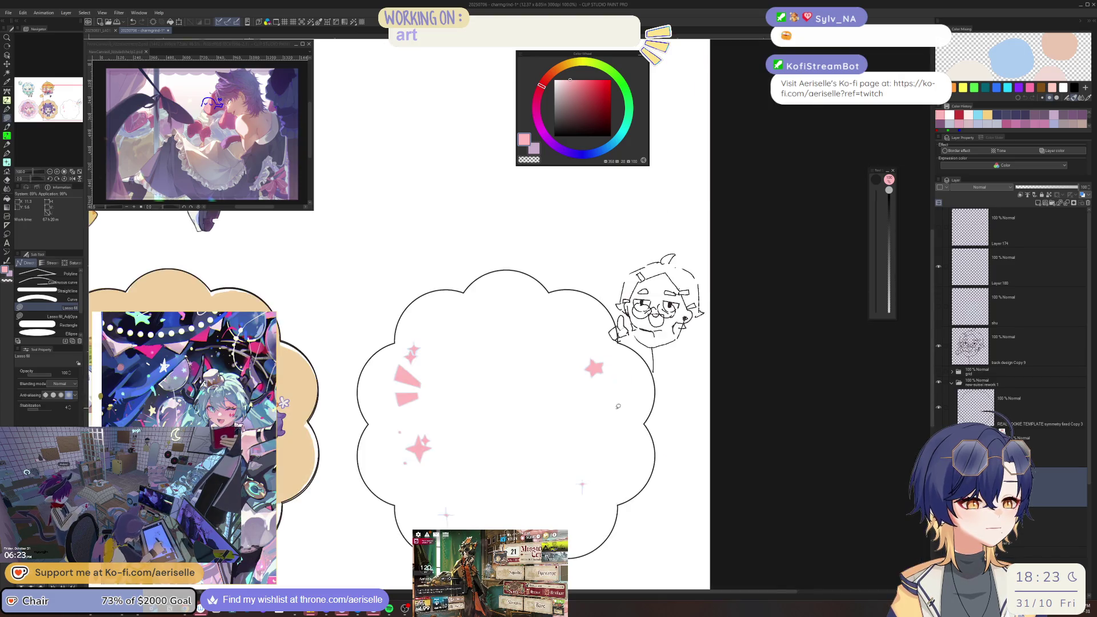
pyautogui.scroll(2, 590, 343)
pyautogui.scroll(-6, 594, 343)
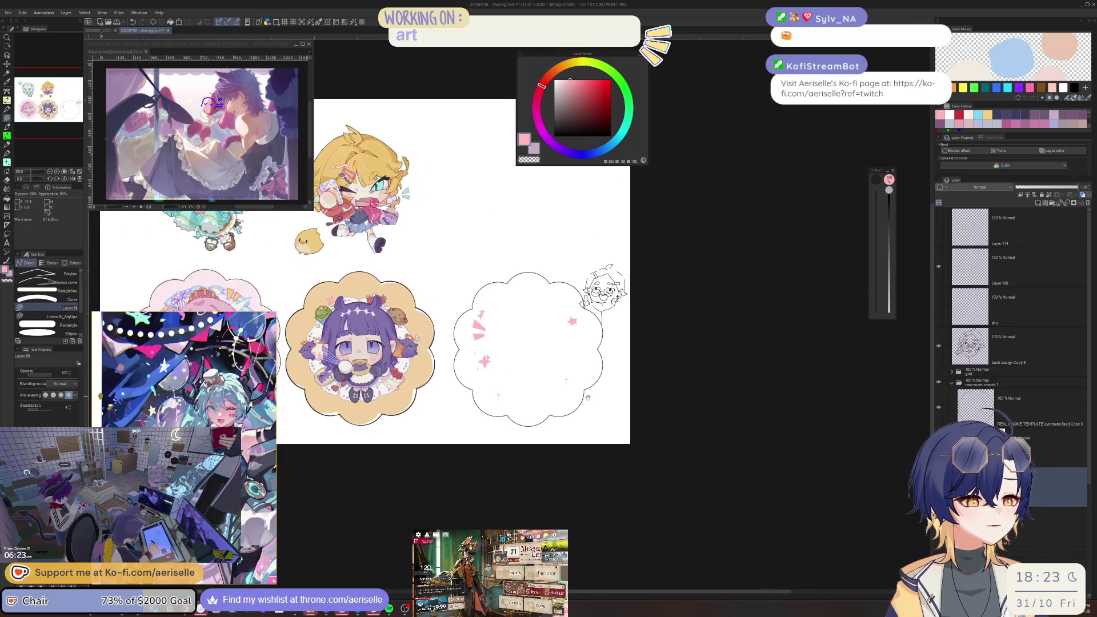
# - Recolour the stars with hue 31, saturation 46 and luminosity 28
pyautogui.hotkey('ctrl', 'u')
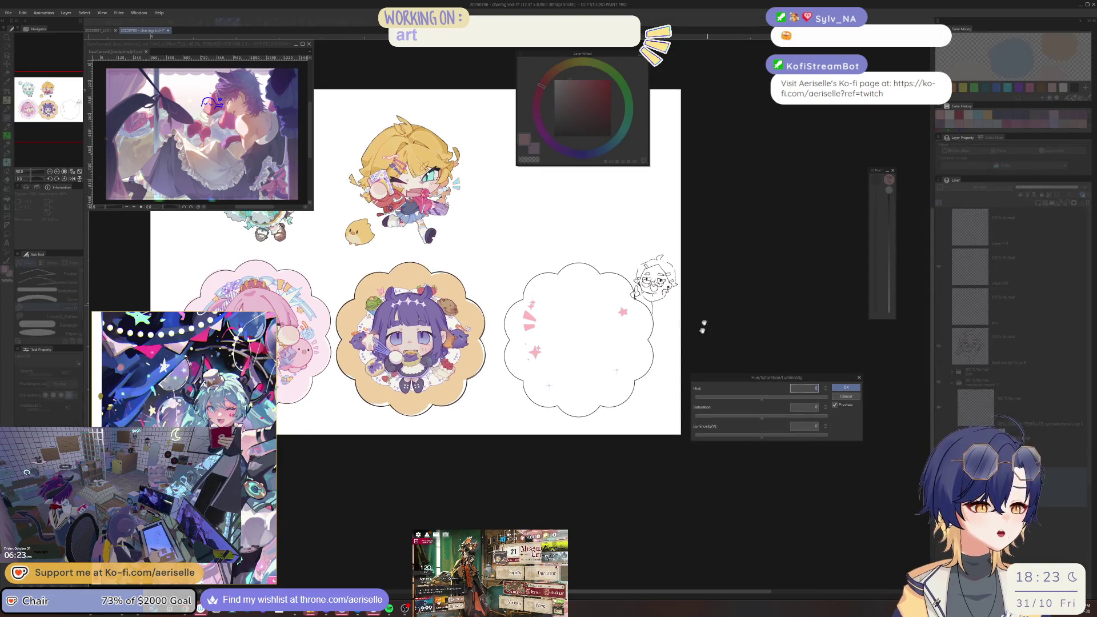
pyautogui.moveTo(771, 402); pyautogui.dragTo(775, 400)
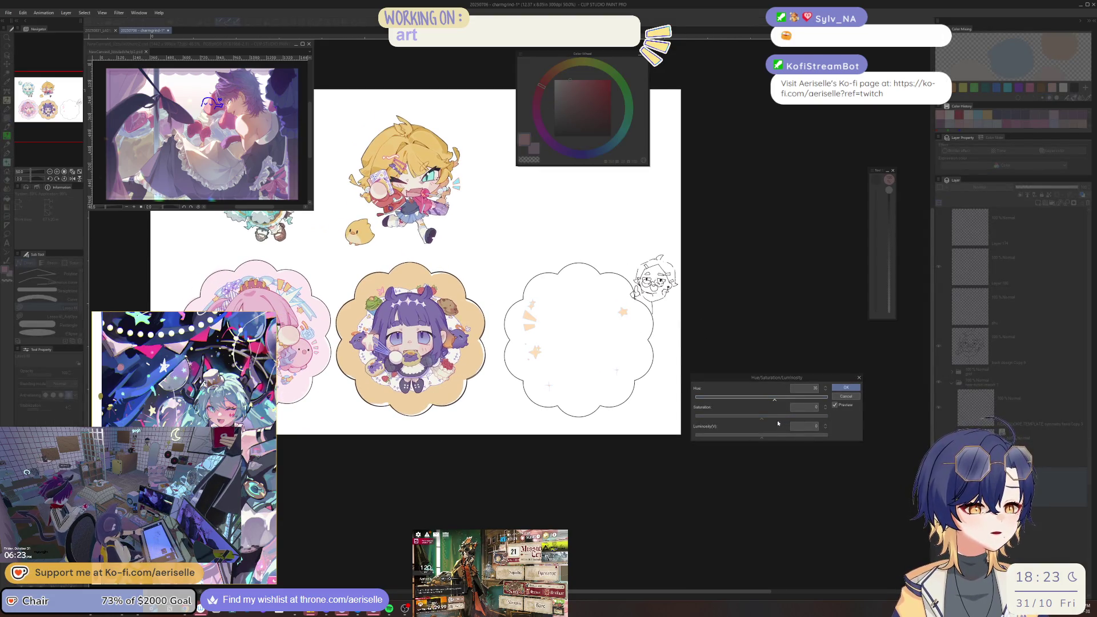
pyautogui.click(776, 417)
pyautogui.scroll(3, 628, 326)
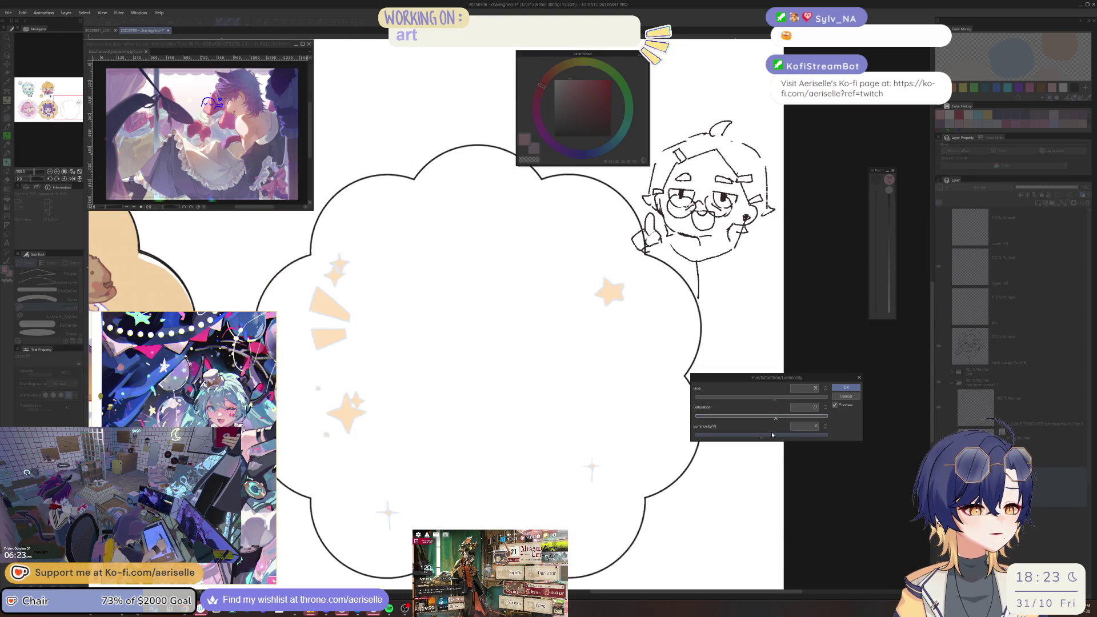
pyautogui.click(772, 435)
pyautogui.click(773, 399)
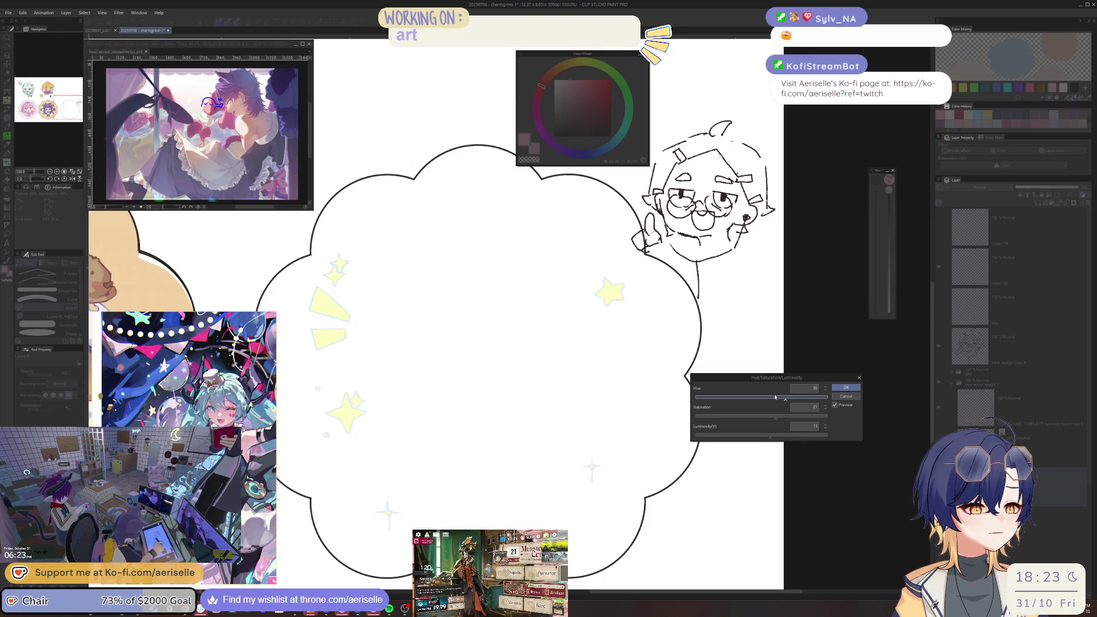
pyautogui.click(791, 419)
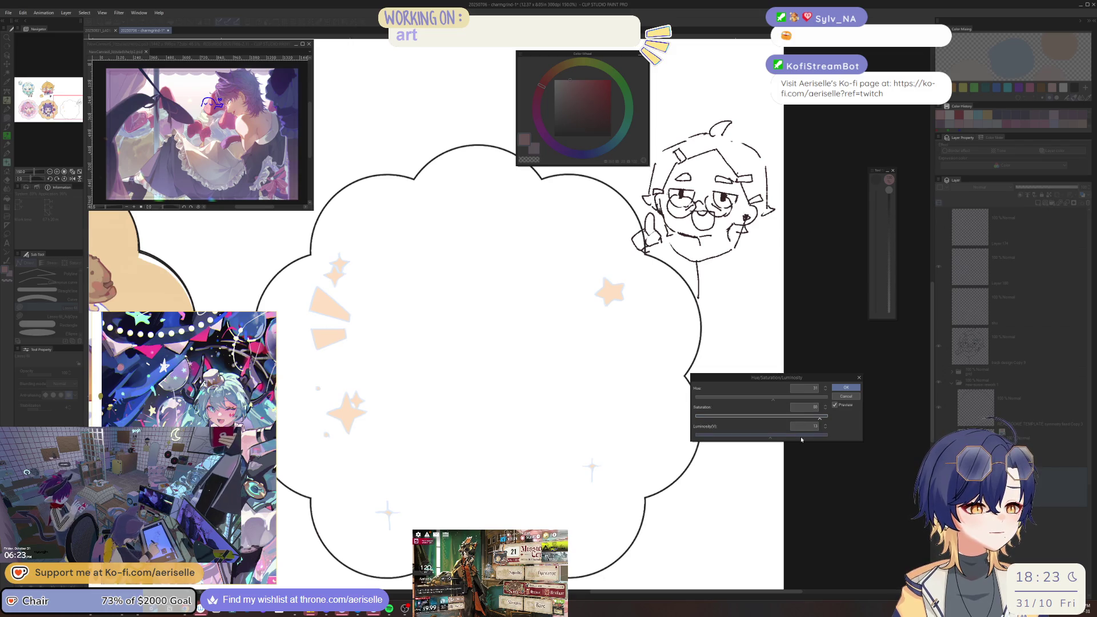
pyautogui.click(780, 436)
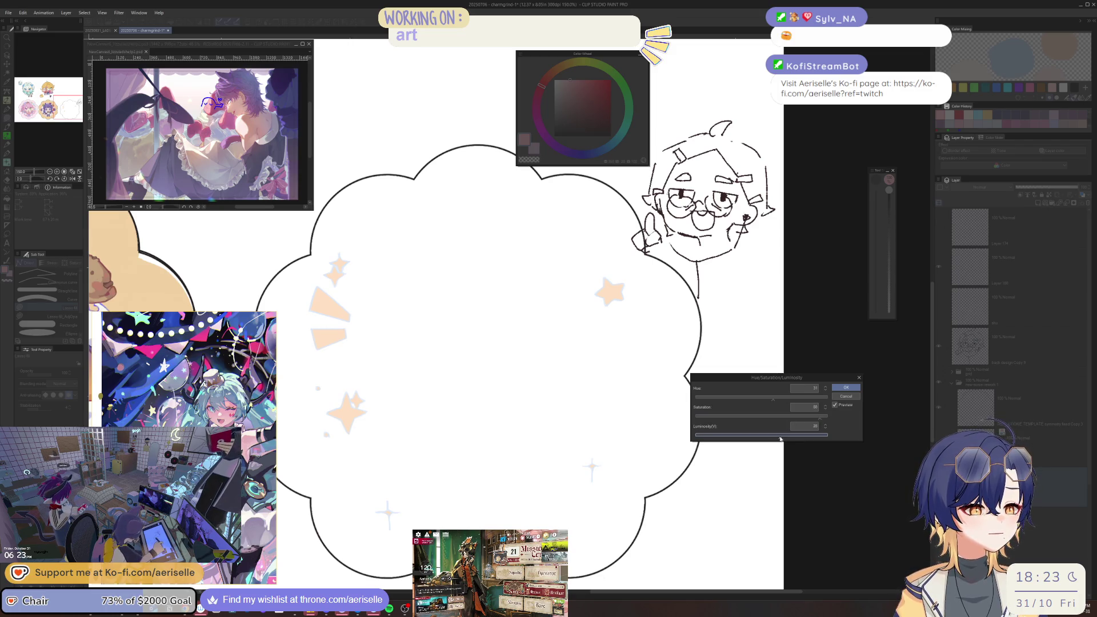
pyautogui.click(853, 387)
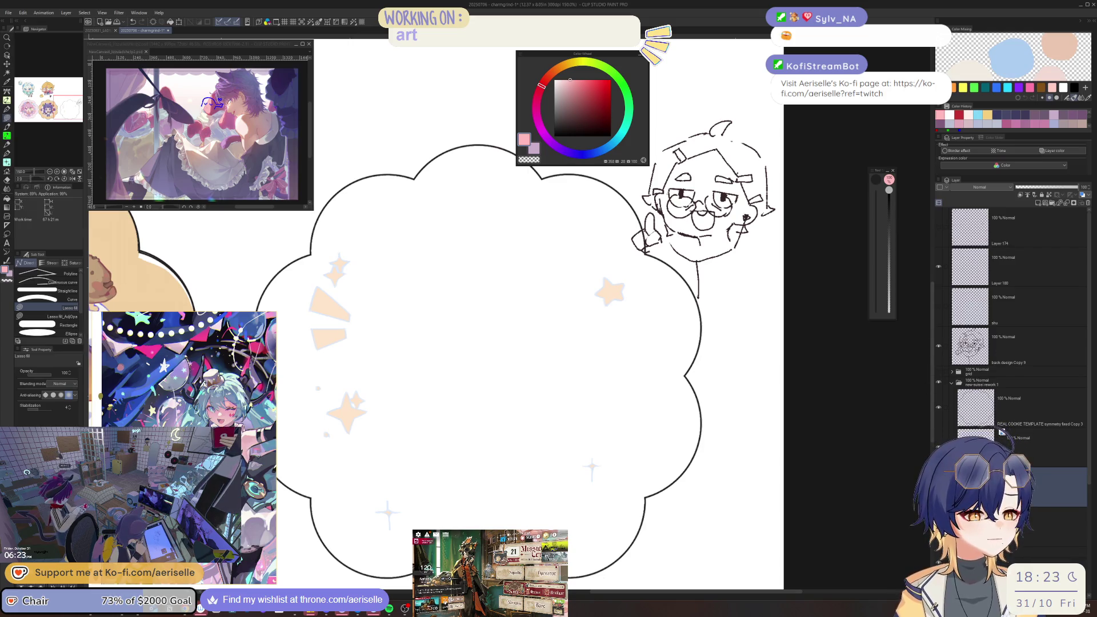
# - On the star layer under REAL COOKIE TEMPLATE, shift the stars' hue back to pink
pyautogui.click(1028, 446)
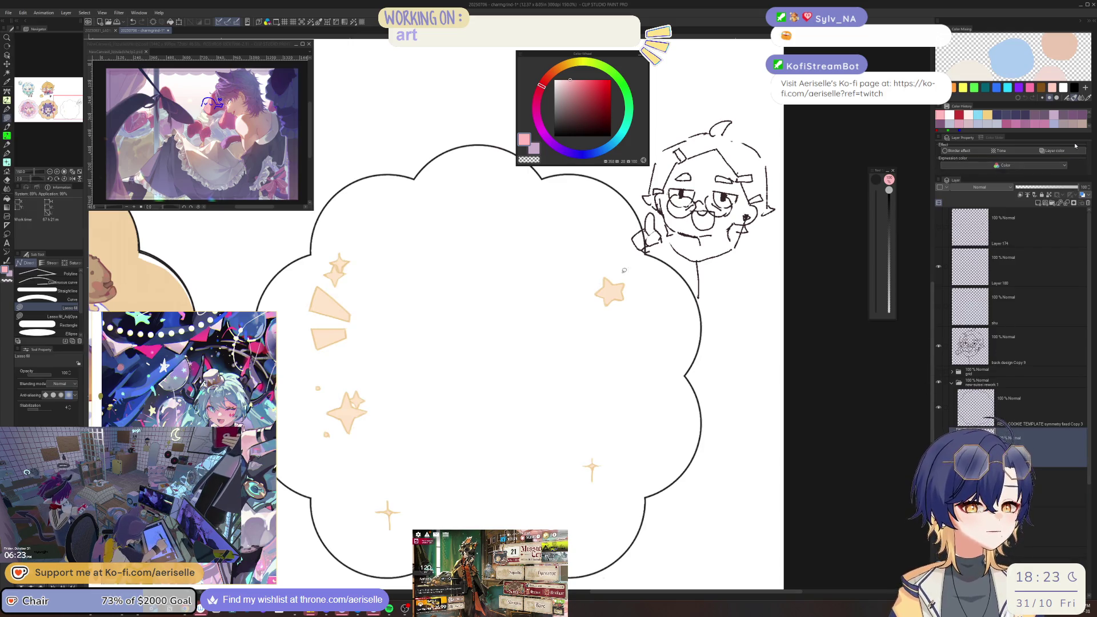
pyautogui.hotkey('ctrl', 'u')
pyautogui.moveTo(768, 399)
pyautogui.mouseDown()
pyautogui.moveTo(743, 401)
pyautogui.moveTo(770, 416)
pyautogui.mouseUp()
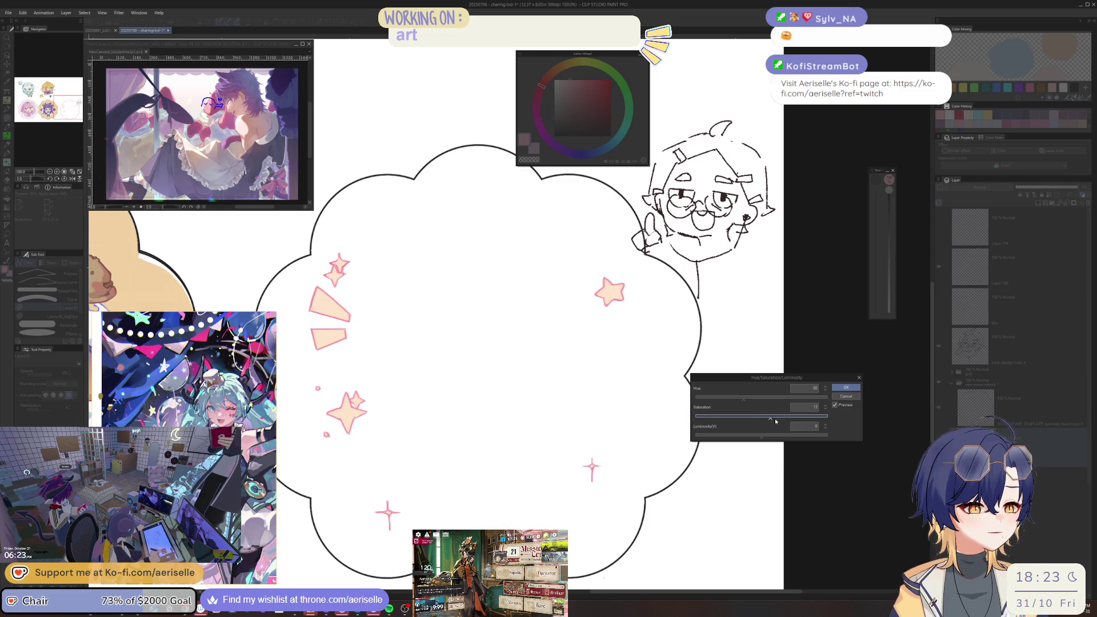
pyautogui.click(846, 387)
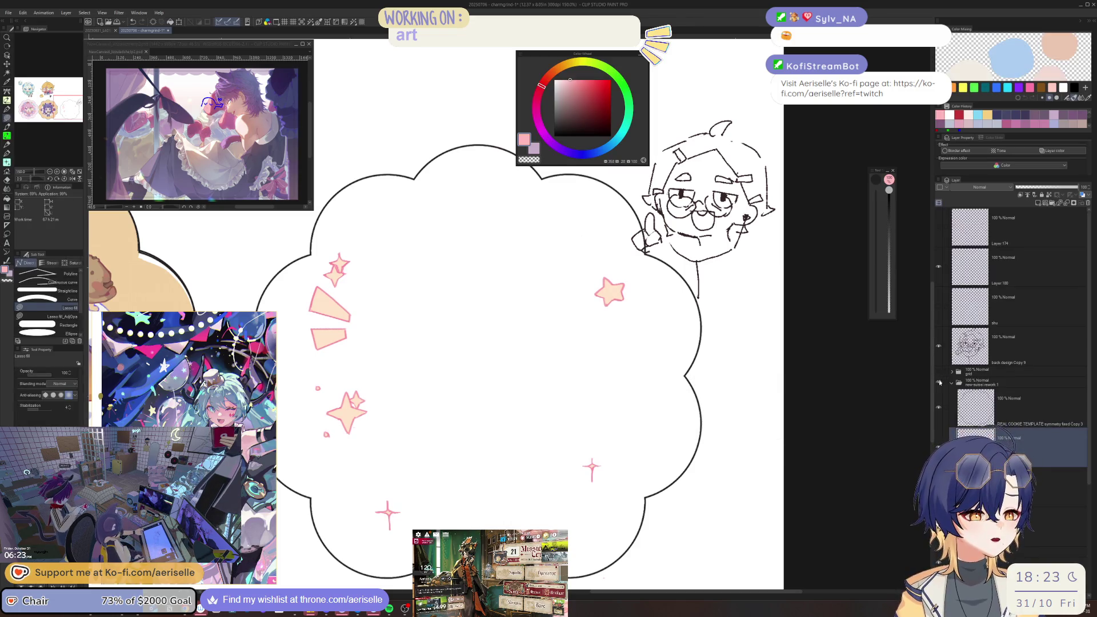
# - Show the blue-haired chibi layer and raise its saturation to 7
pyautogui.click(1051, 525)
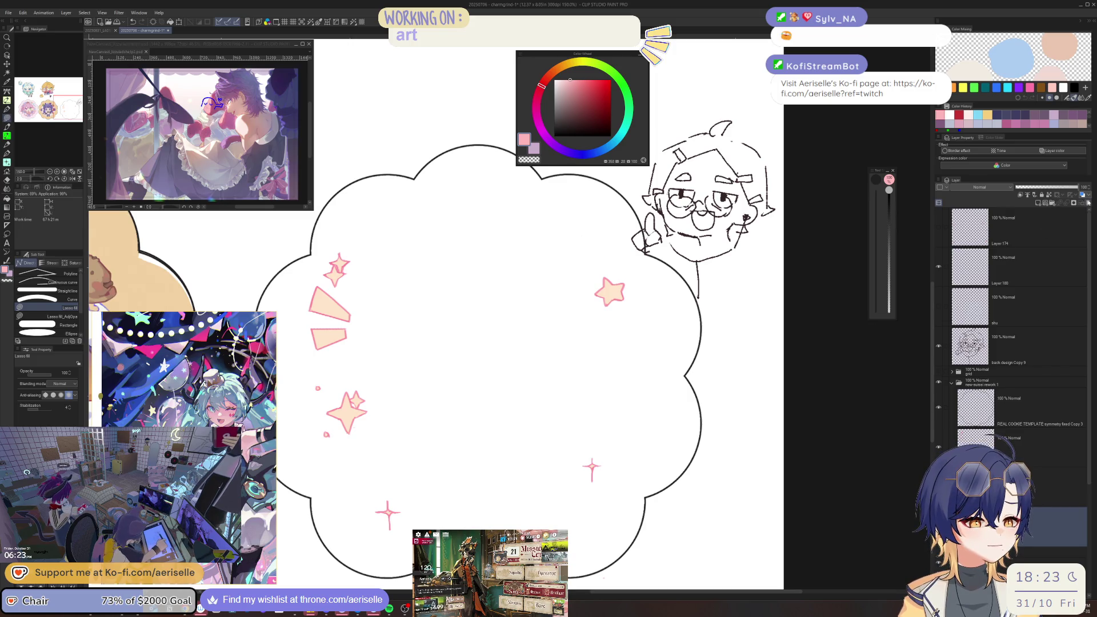
pyautogui.click(1043, 231)
pyautogui.moveTo(651, 394); pyautogui.dragTo(658, 392)
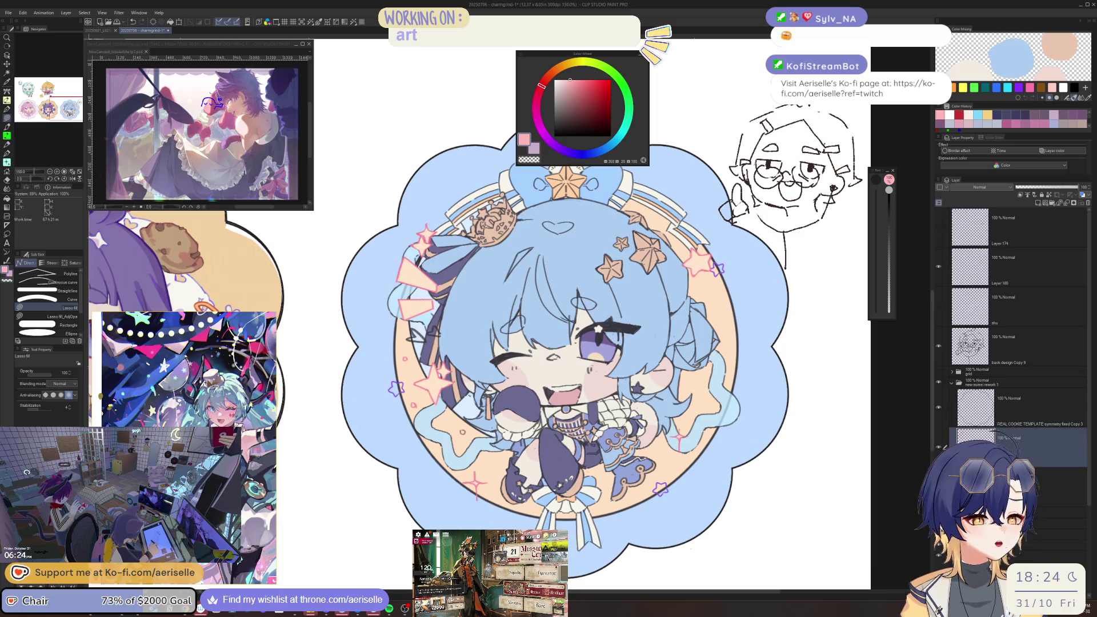
pyautogui.hotkey('ctrl', 'u')
pyautogui.click(766, 419)
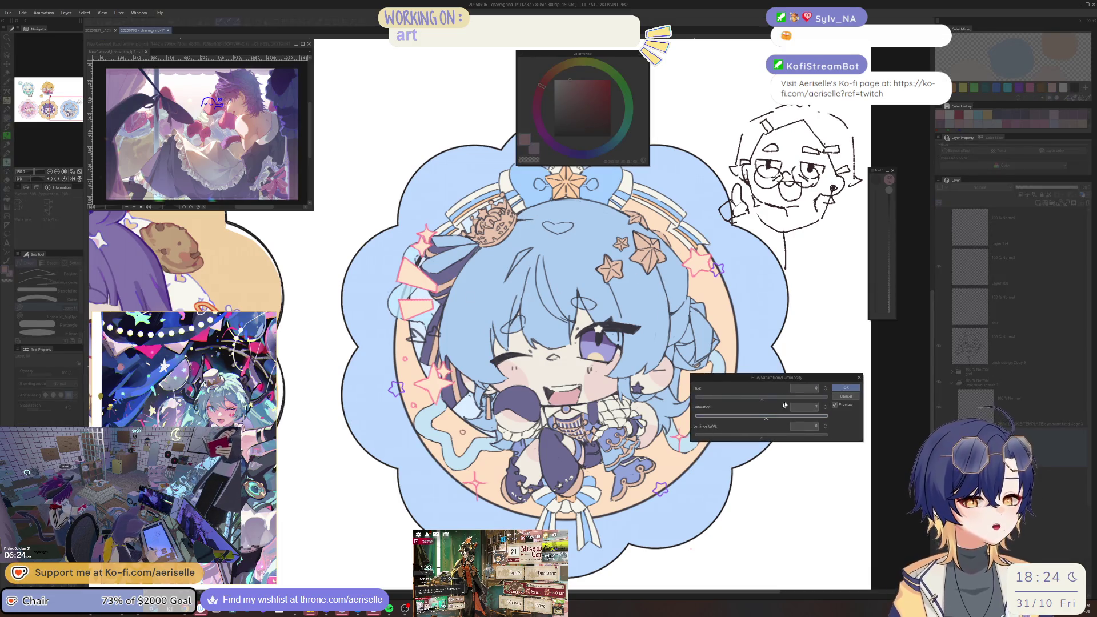
pyautogui.click(838, 387)
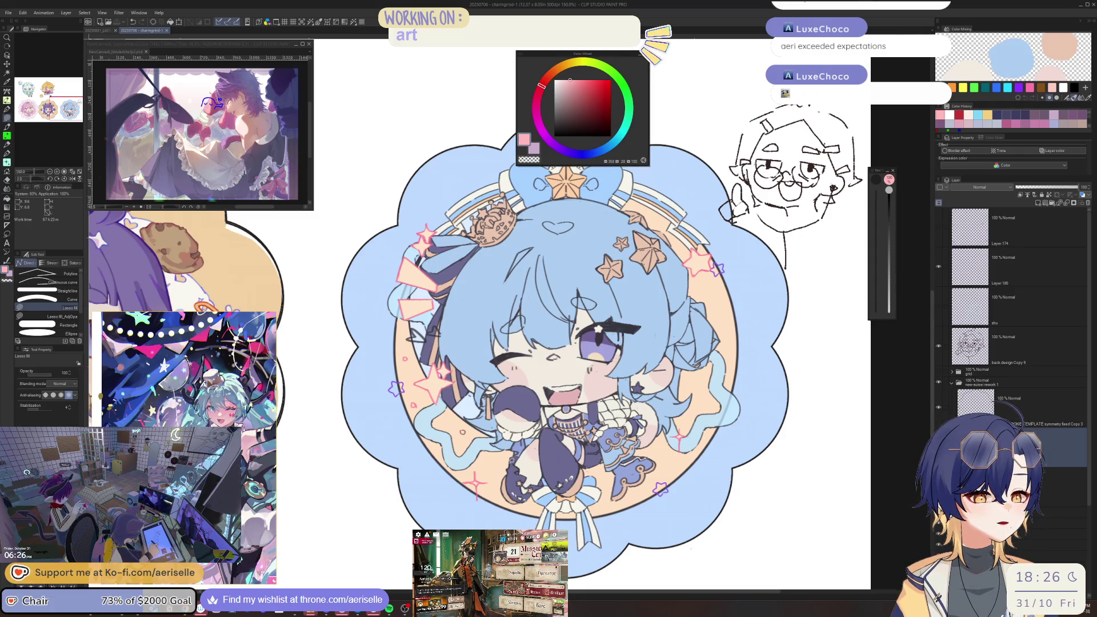
# - Select the blue charm's lower layer and undo back to the empty Layer 8
pyautogui.scroll(-4, 618, 472)
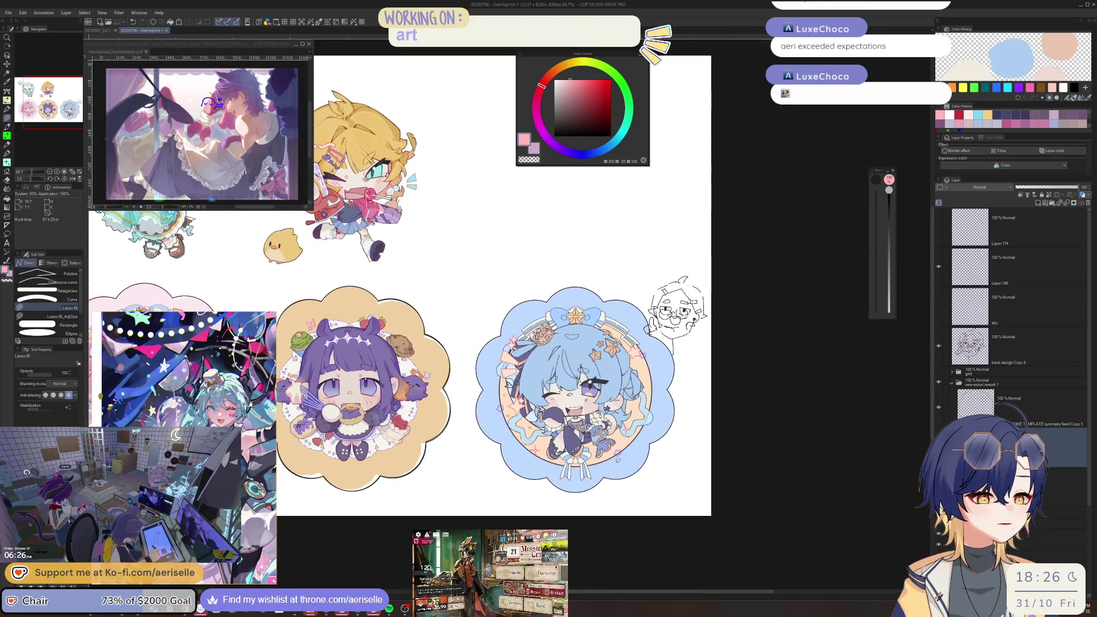
pyautogui.scroll(4, 526, 375)
pyautogui.scroll(3, 525, 376)
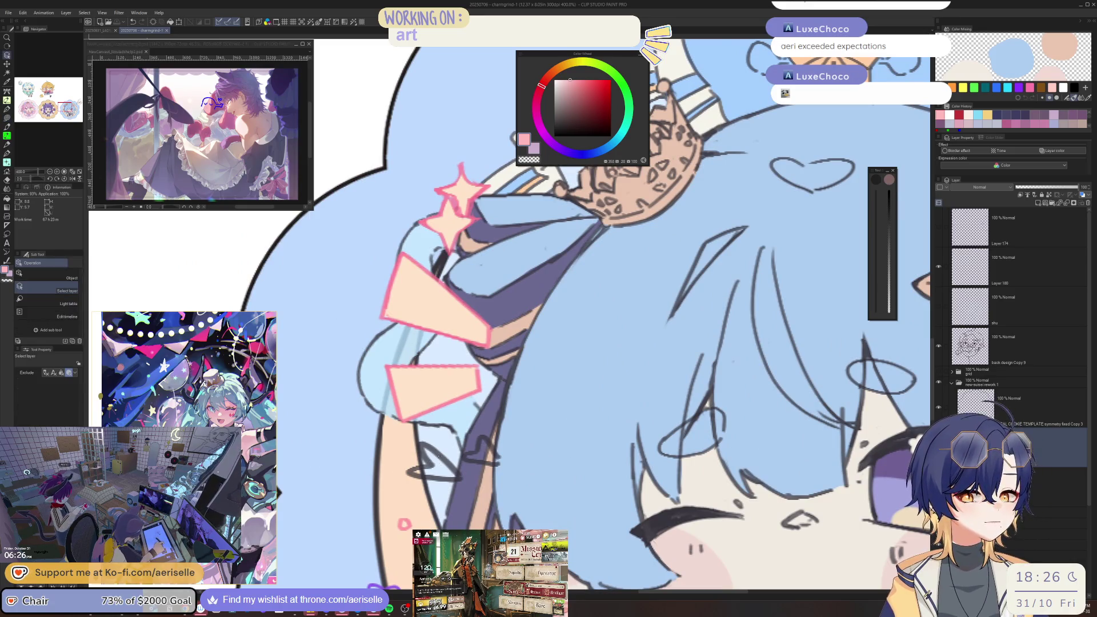
pyautogui.click(656, 387)
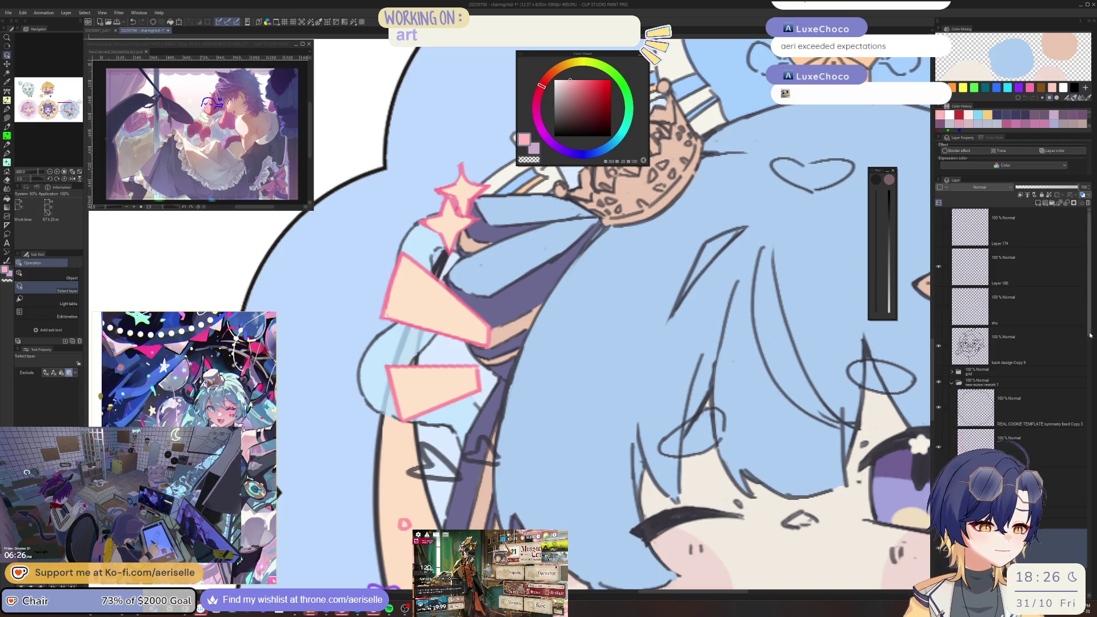
pyautogui.scroll(-5, 1087, 396)
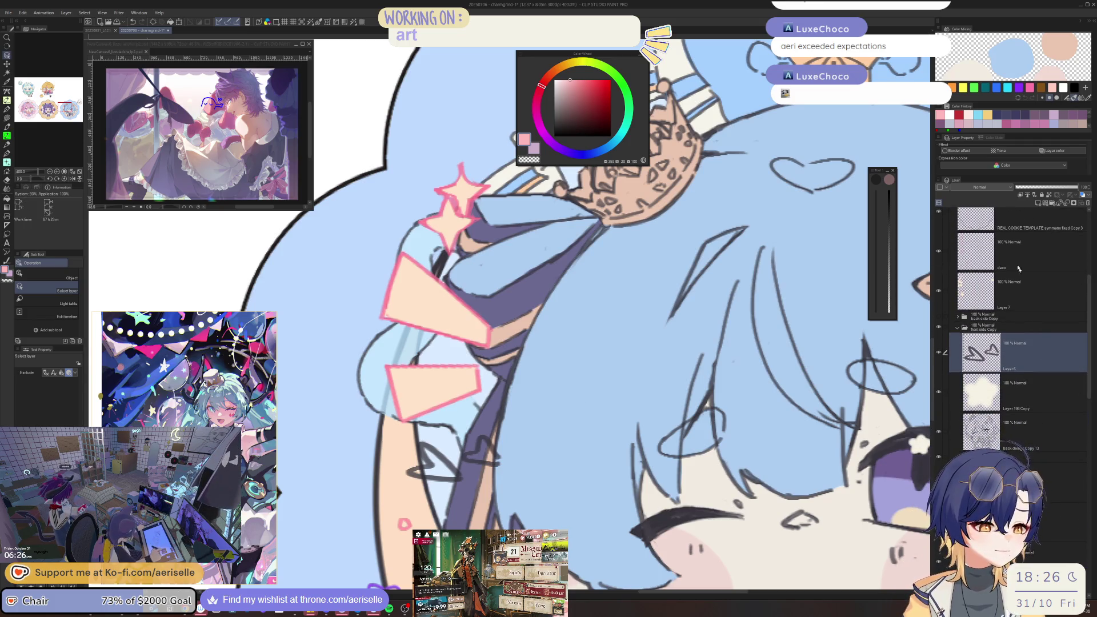
pyautogui.hotkey('ctrl', 'z')
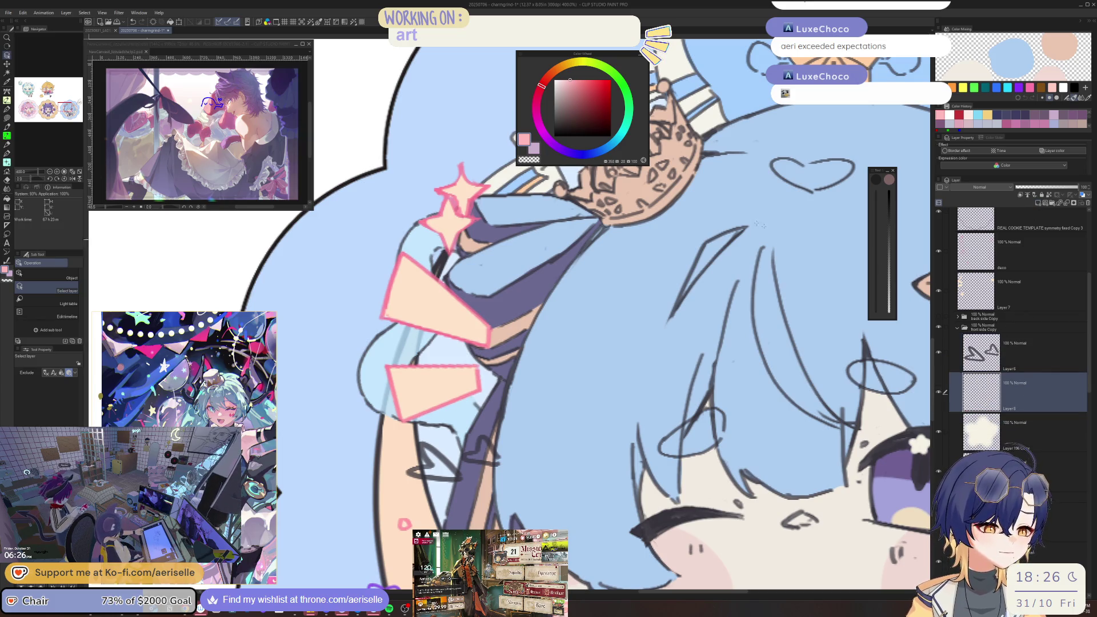
# - Lasso-fill small pink triangle accents along the left side of the hair
pyautogui.press('u')
pyautogui.moveTo(423, 443)
pyautogui.mouseDown()
pyautogui.moveTo(437, 463)
pyautogui.moveTo(415, 467)
pyautogui.moveTo(460, 481)
pyautogui.mouseUp()
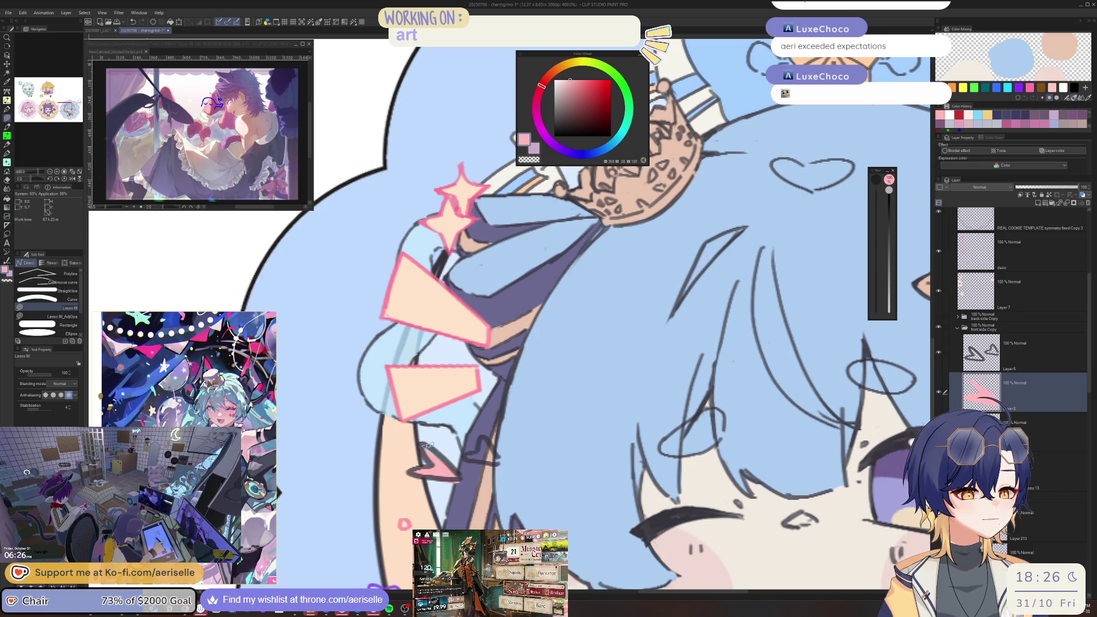
pyautogui.press('e')
pyautogui.press('u')
pyautogui.moveTo(483, 434)
pyautogui.mouseDown()
pyautogui.moveTo(466, 457)
pyautogui.moveTo(503, 458)
pyautogui.moveTo(490, 438)
pyautogui.moveTo(506, 464)
pyautogui.moveTo(492, 451)
pyautogui.moveTo(472, 460)
pyautogui.mouseUp()
pyautogui.hotkey('ctrl', '0')
pyautogui.scroll(-3, 621, 425)
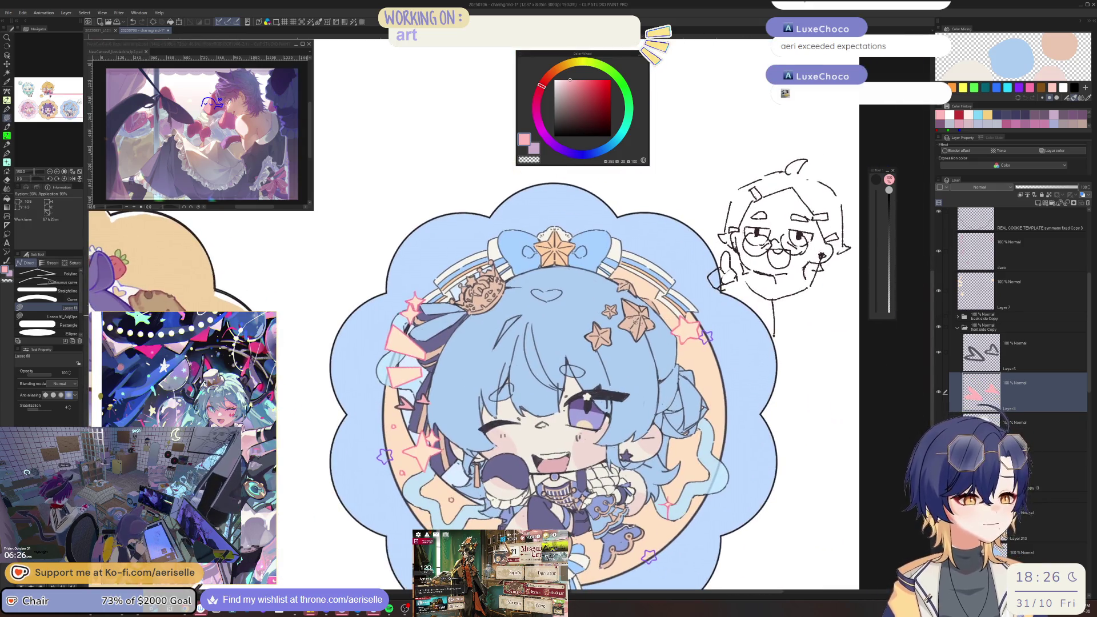
pyautogui.scroll(2, 645, 355)
pyautogui.moveTo(645, 366)
pyautogui.mouseDown()
pyautogui.moveTo(655, 354)
pyautogui.moveTo(651, 374)
pyautogui.mouseUp()
pyautogui.scroll(-3, 609, 372)
pyautogui.scroll(3, 438, 378)
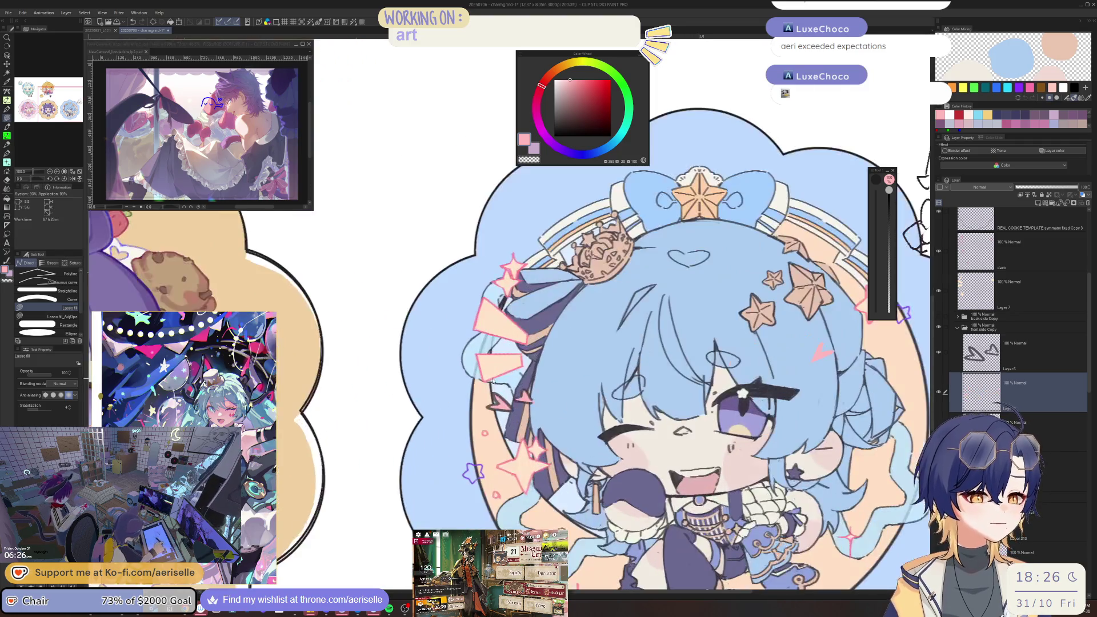
# - Add Layer 6 to the layer selection and lasso-select the pink triangle accents
pyautogui.keyDown('ctrl'); pyautogui.click(957, 367); pyautogui.keyUp('ctrl')
pyautogui.press('m')
pyautogui.moveTo(591, 378)
pyautogui.mouseDown()
pyautogui.moveTo(485, 417)
pyautogui.moveTo(588, 394)
pyautogui.moveTo(569, 386)
pyautogui.moveTo(582, 377)
pyautogui.mouseUp()
# - Free-transform the selected pink accents, shifting and slightly rotating them
pyautogui.press('k')
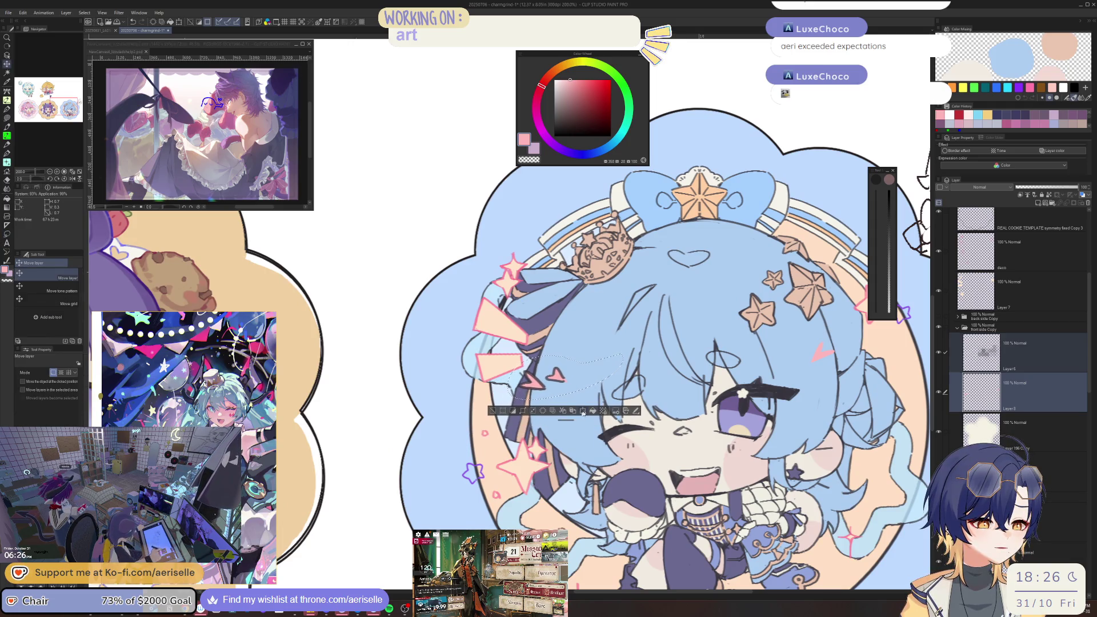
pyautogui.click(582, 411)
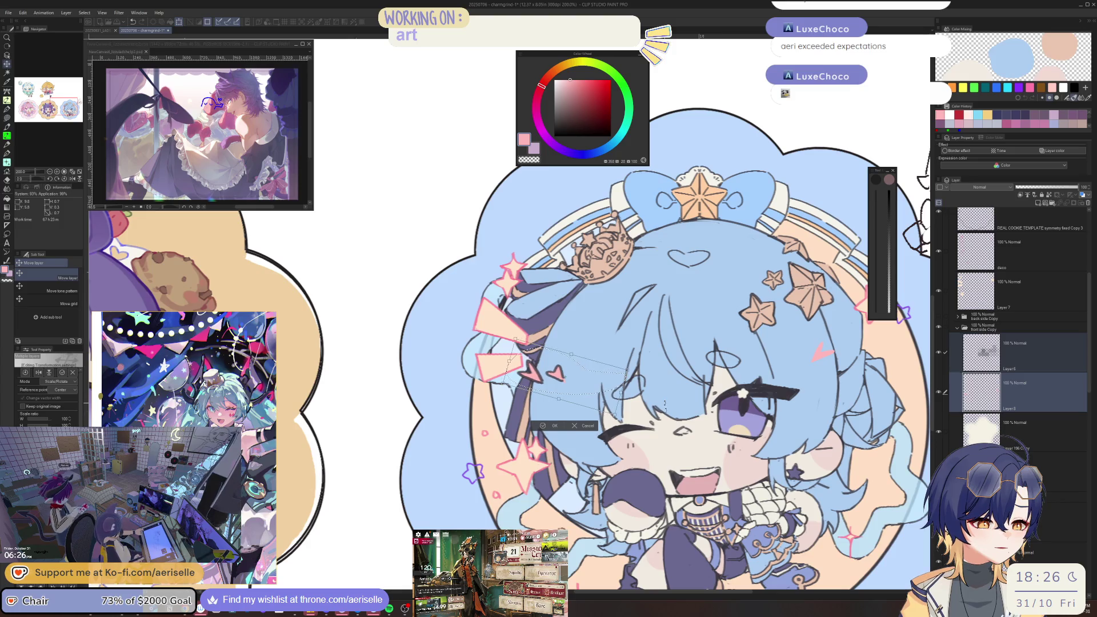
pyautogui.moveTo(664, 404); pyautogui.dragTo(672, 390)
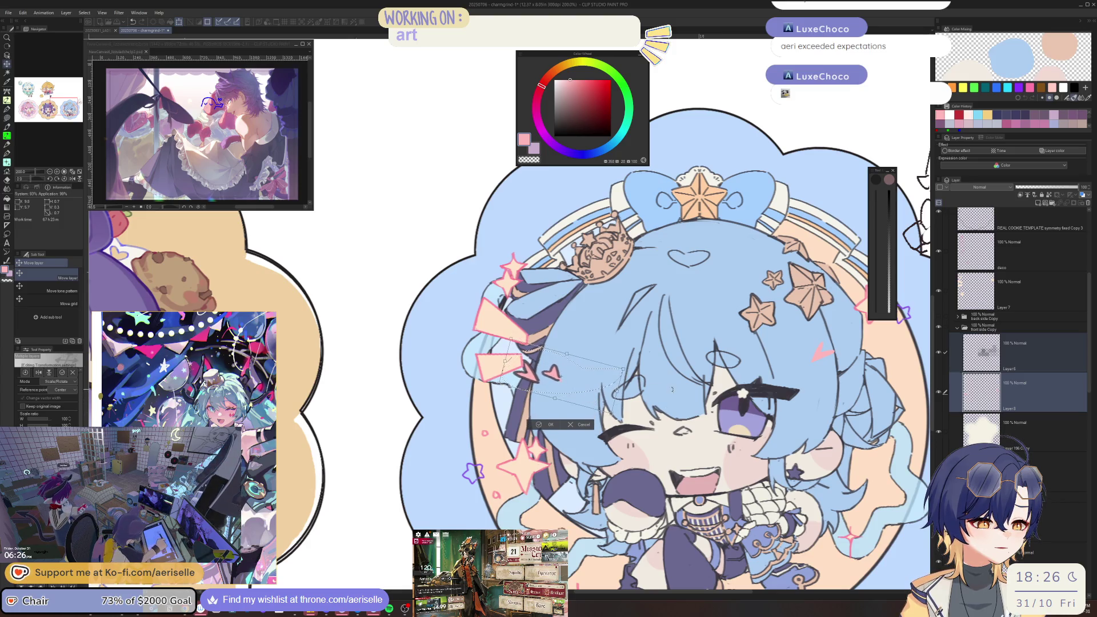
pyautogui.press('Return')
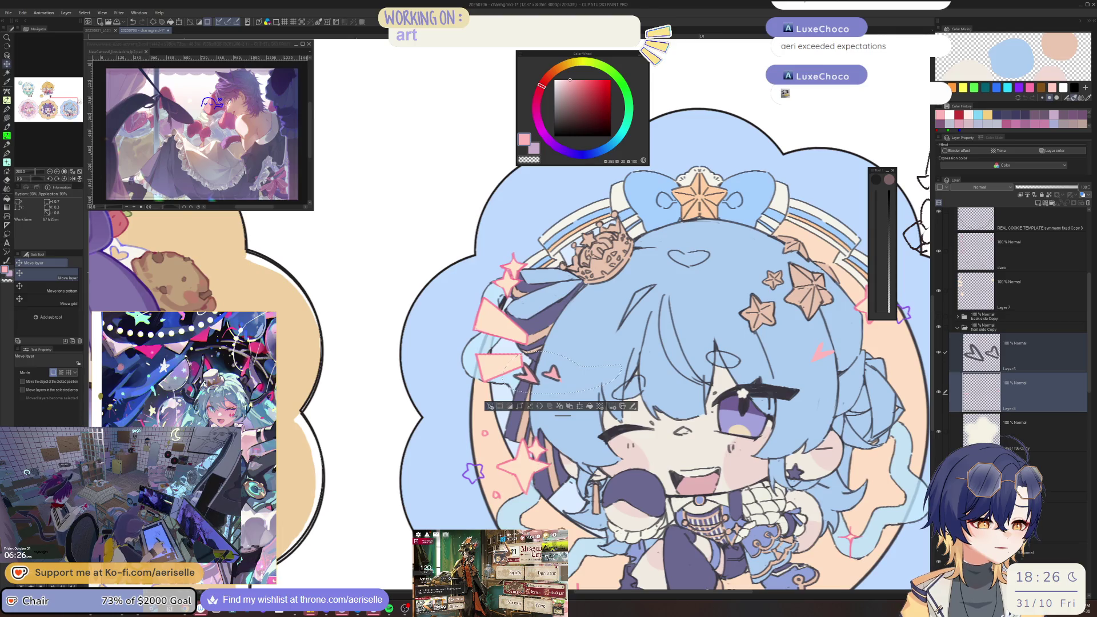
# - Select only Layer 6 and set up a small pen in dark purple
pyautogui.scroll(-2, 778, 282)
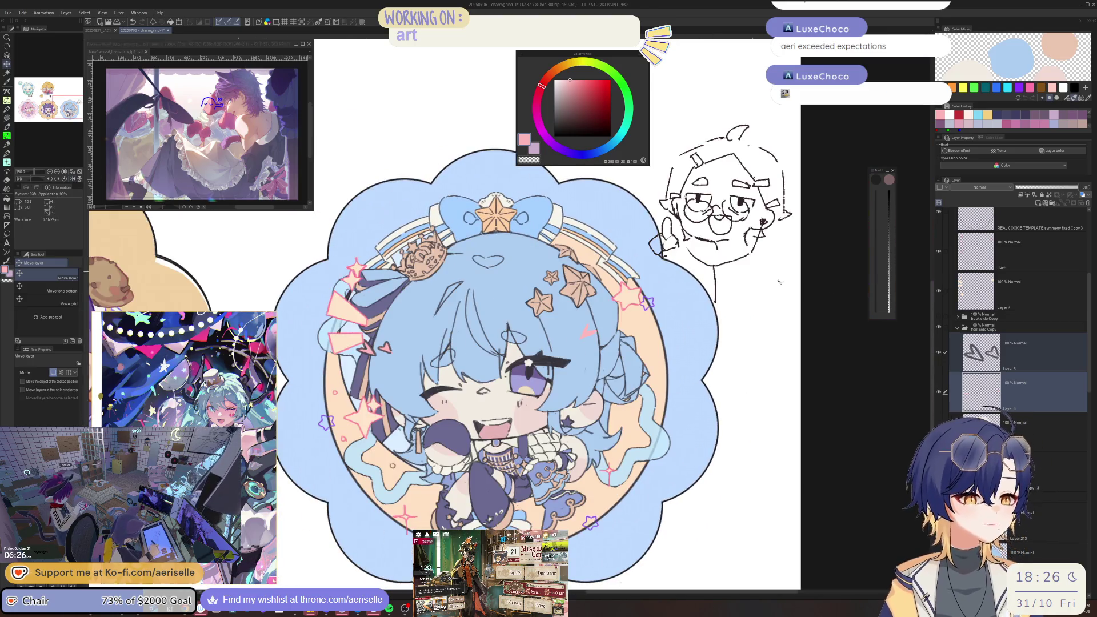
pyautogui.click(1002, 352)
pyautogui.scroll(3, 360, 349)
pyautogui.keyDown('alt'); pyautogui.click(733, 258); pyautogui.keyUp('alt')
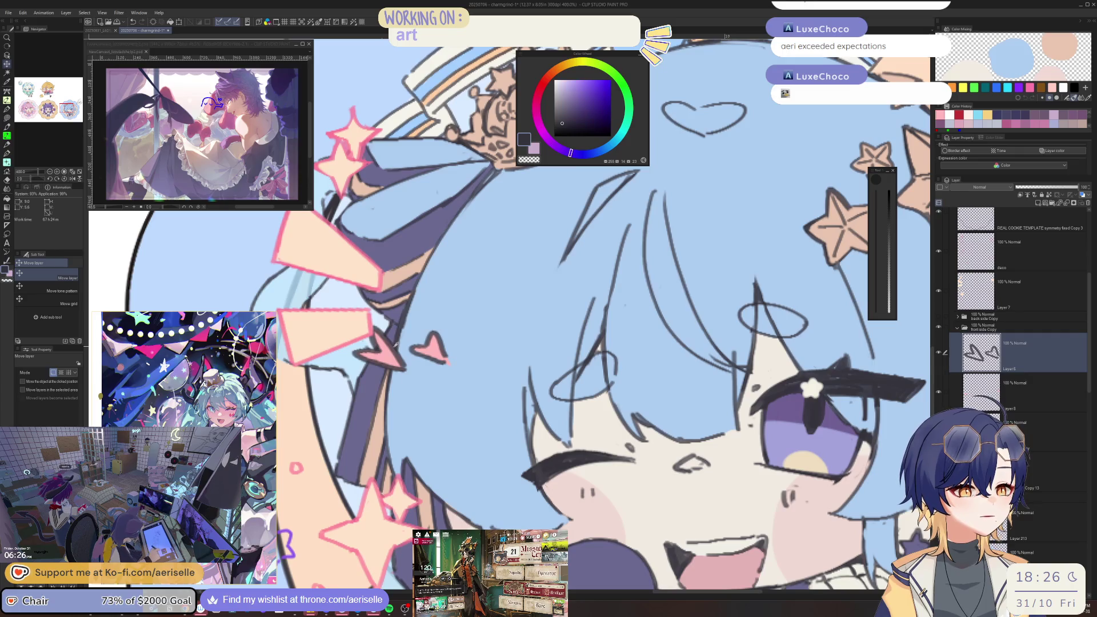
pyautogui.scroll(-2, 732, 258)
pyautogui.scroll(2, 631, 304)
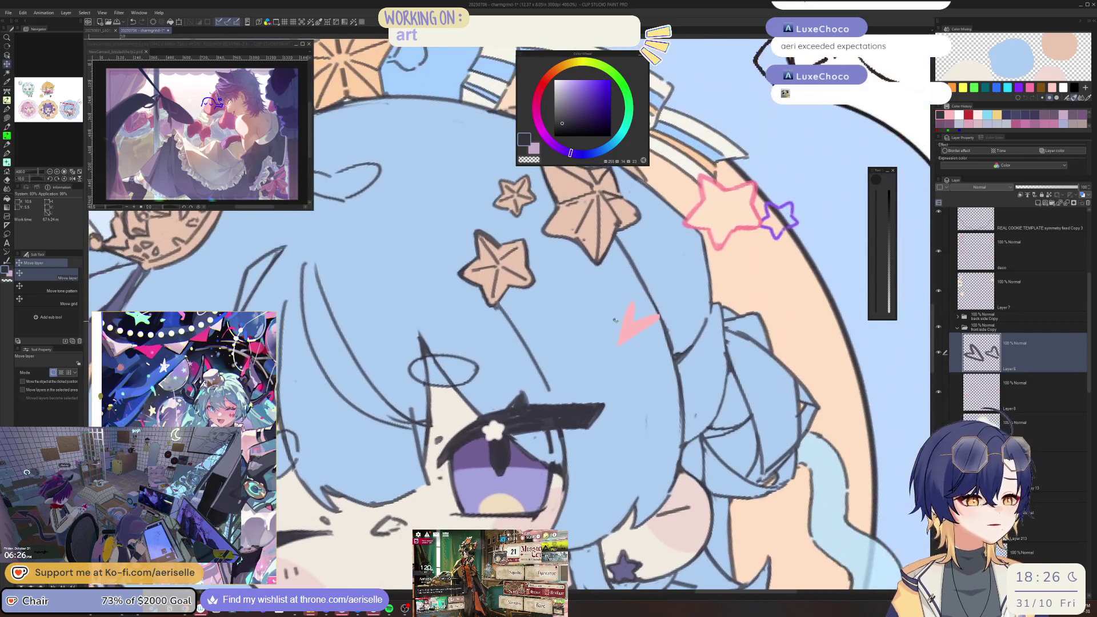
pyautogui.press('p')
pyautogui.press('[')
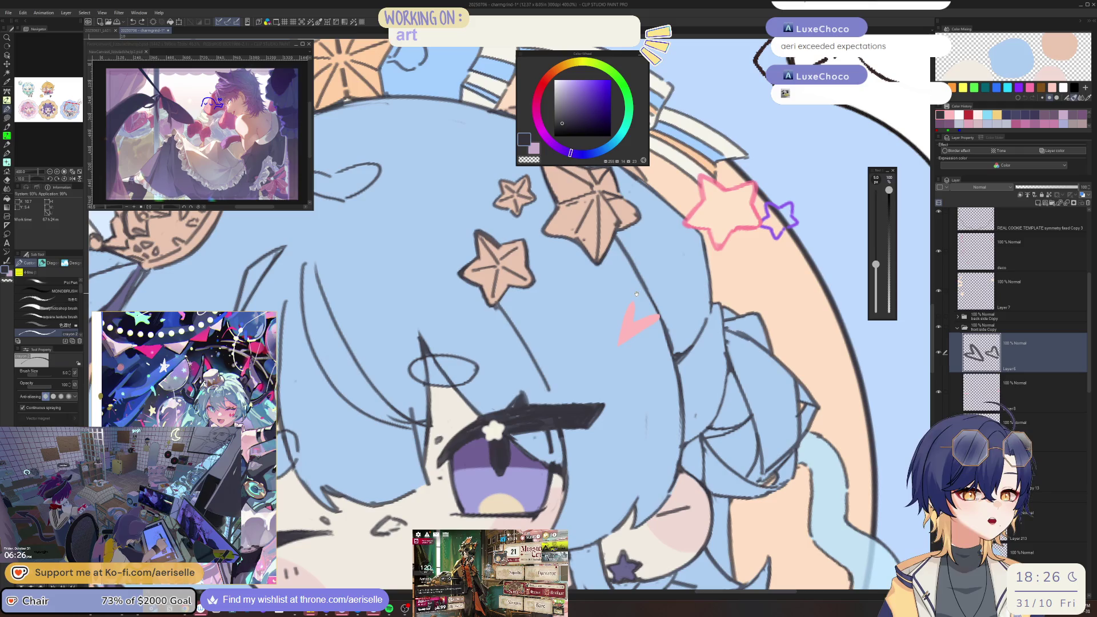
pyautogui.press(',')
pyautogui.press(',')
pyautogui.press(',')
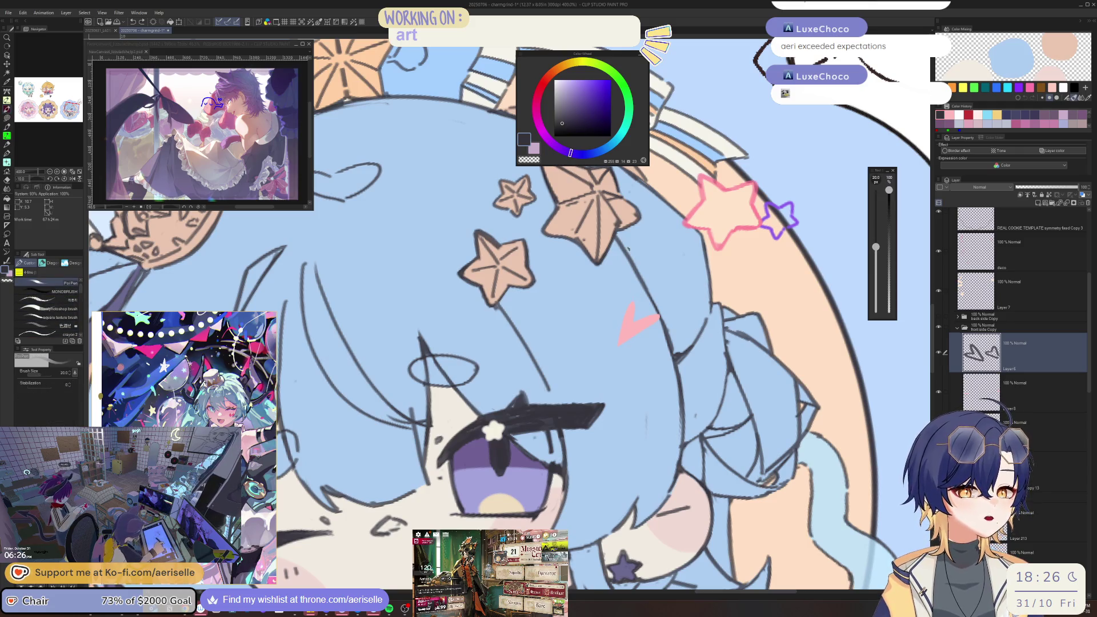
pyautogui.press('[')
pyautogui.press('[')
pyautogui.press('[')
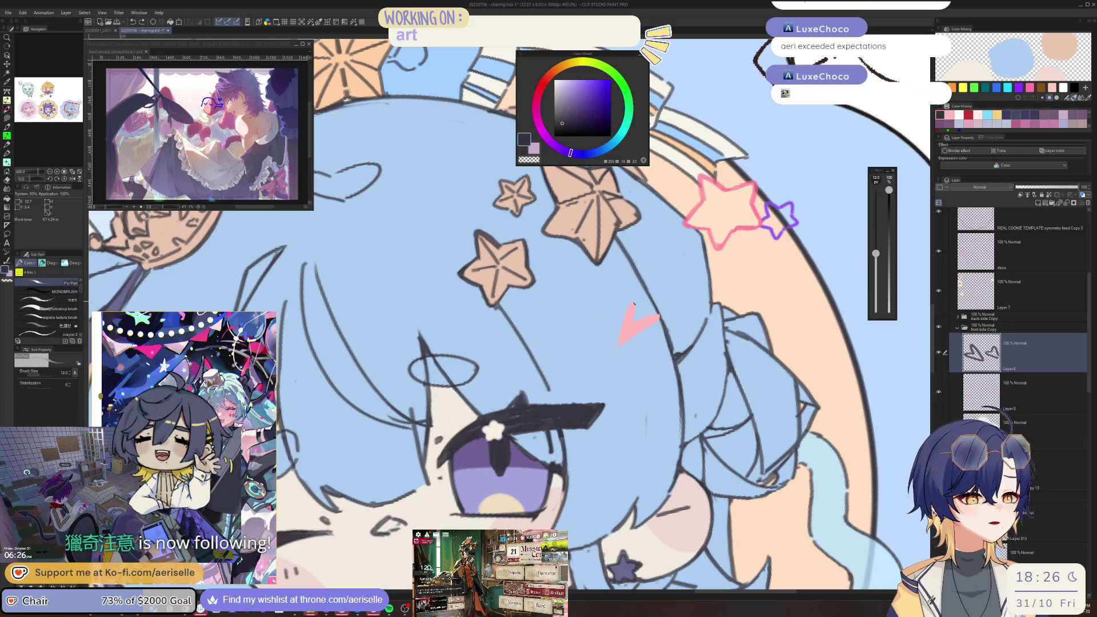
# - Outline the pink heart in dark purple, undoing the rough strokes
pyautogui.moveTo(631, 302); pyautogui.dragTo(614, 346)
pyautogui.hotkey('ctrl', 'z')
pyautogui.press('[')
pyautogui.press('[')
pyautogui.moveTo(630, 301)
pyautogui.mouseDown()
pyautogui.moveTo(614, 346)
pyautogui.moveTo(663, 313)
pyautogui.moveTo(653, 326)
pyautogui.mouseUp()
pyautogui.hotkey('ctrl', 'z')
pyautogui.press('[')
pyautogui.hotkey('ctrl', 'z')
pyautogui.hotkey('ctrl', '0')
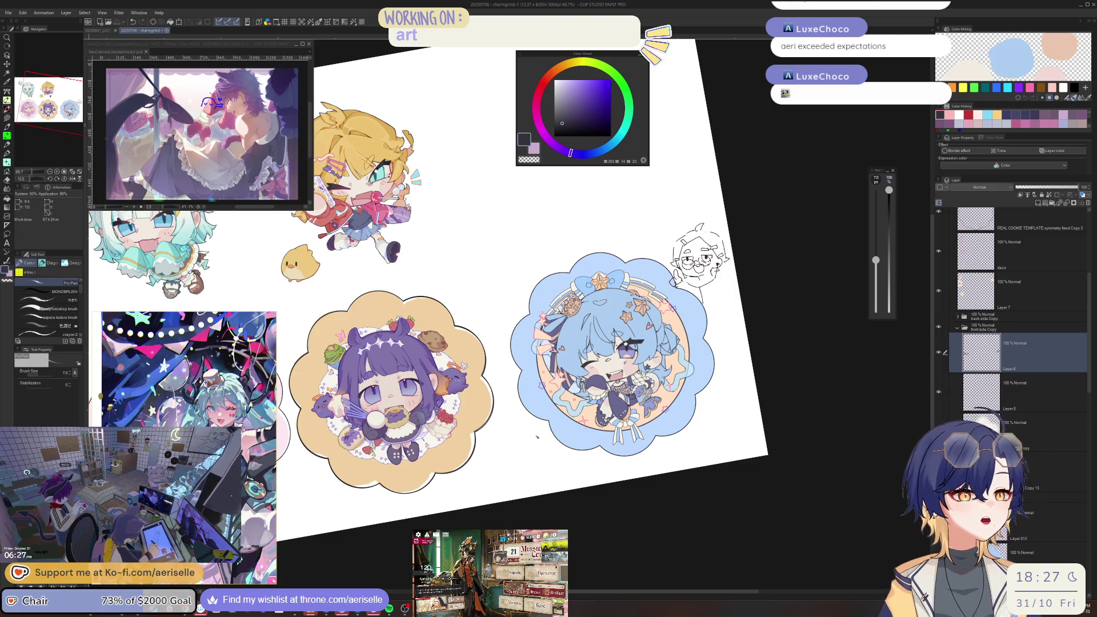
# - Dock the other illustration in the sub view window and fit it whole via Navigator Fit
pyautogui.moveTo(91, 31); pyautogui.dragTo(114, 51)
pyautogui.click(79, 174)
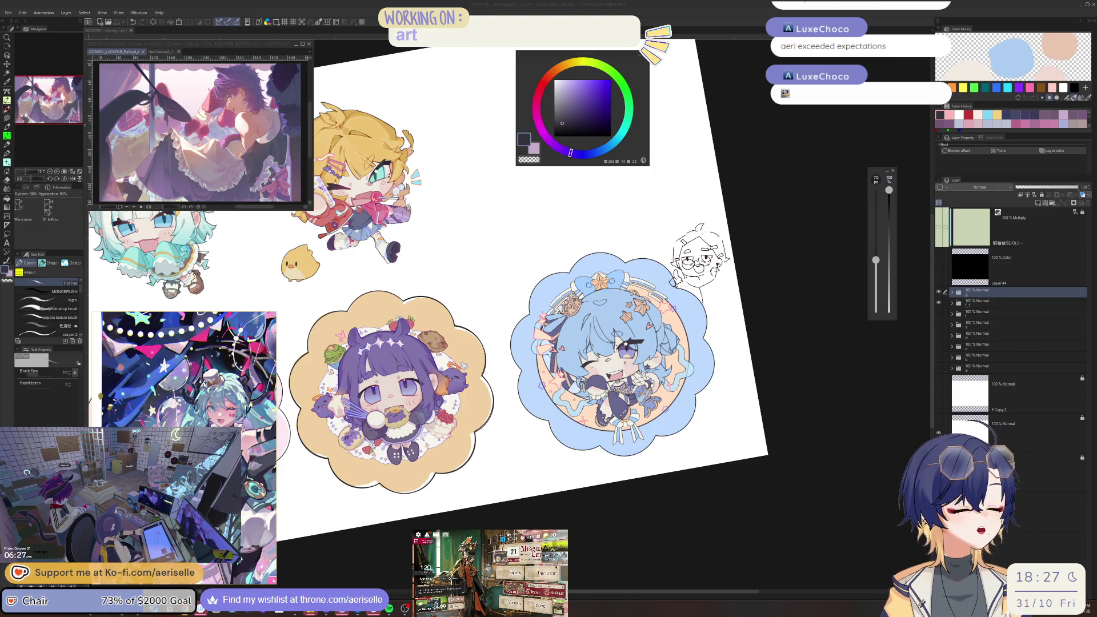
pyautogui.scroll(5, 707, 306)
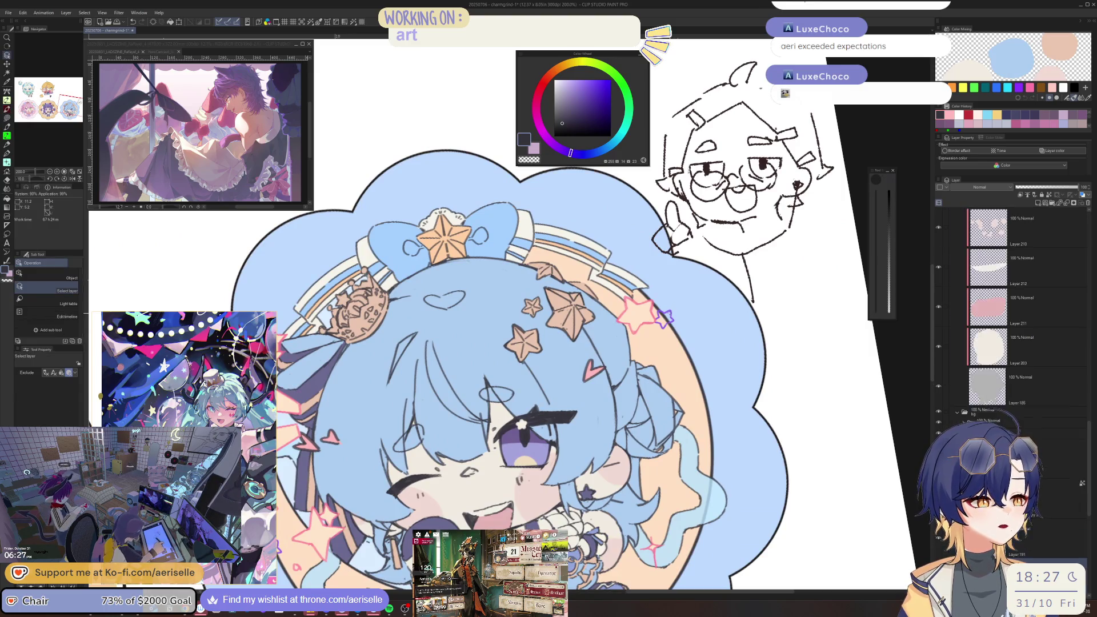
# - Reset the canvas rotation, select the layer below and recentre the charm
pyautogui.hotkey('ctrl', '@')
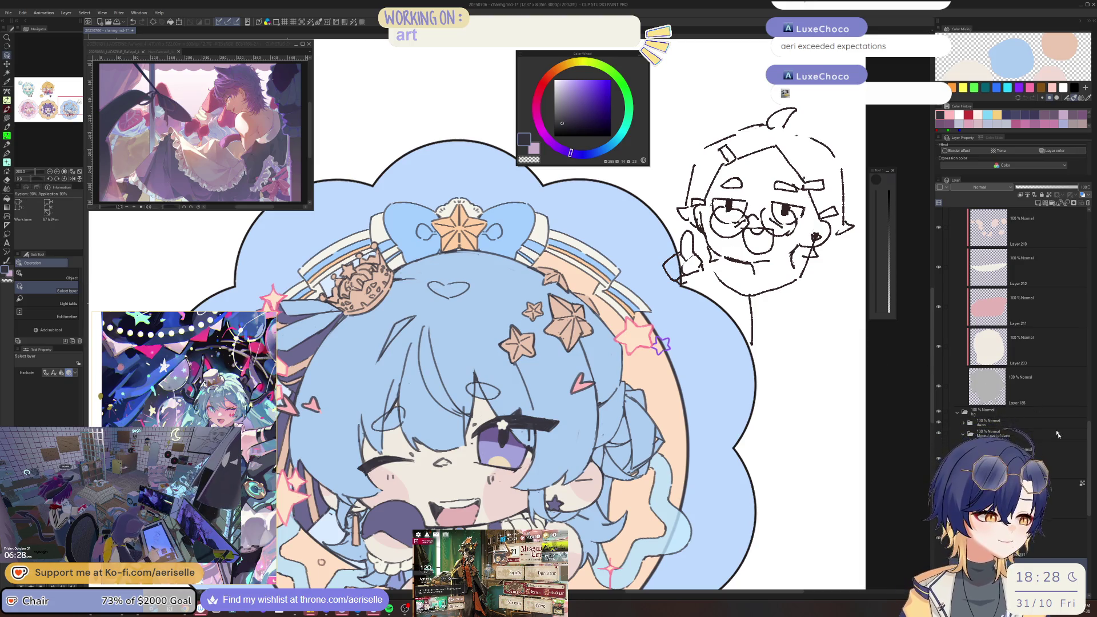
pyautogui.scroll(-4, 1077, 496)
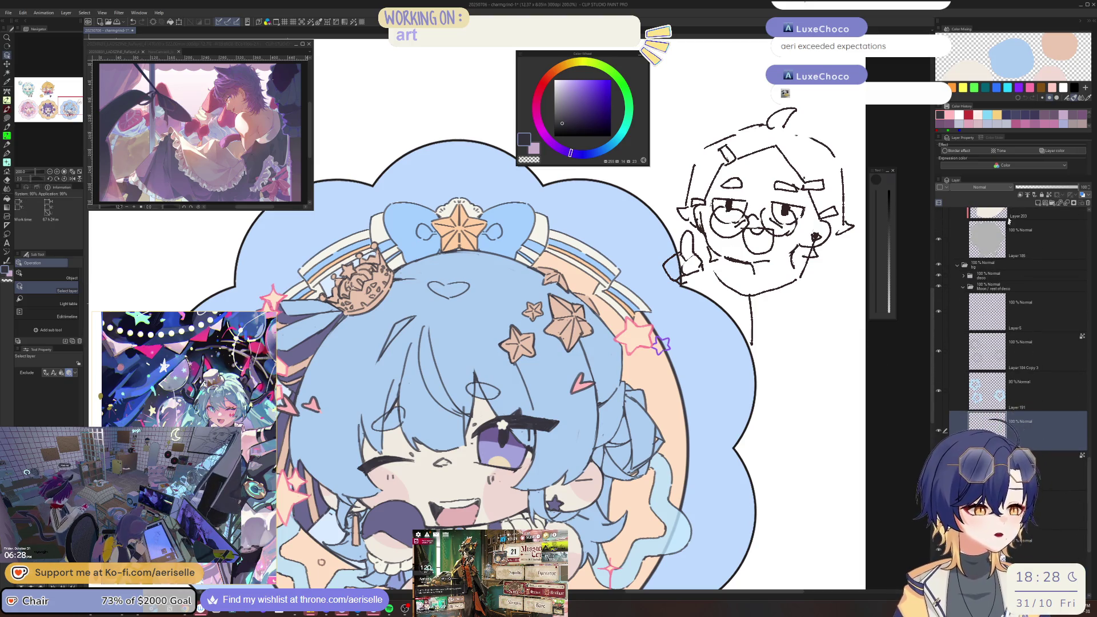
pyautogui.click(1023, 470)
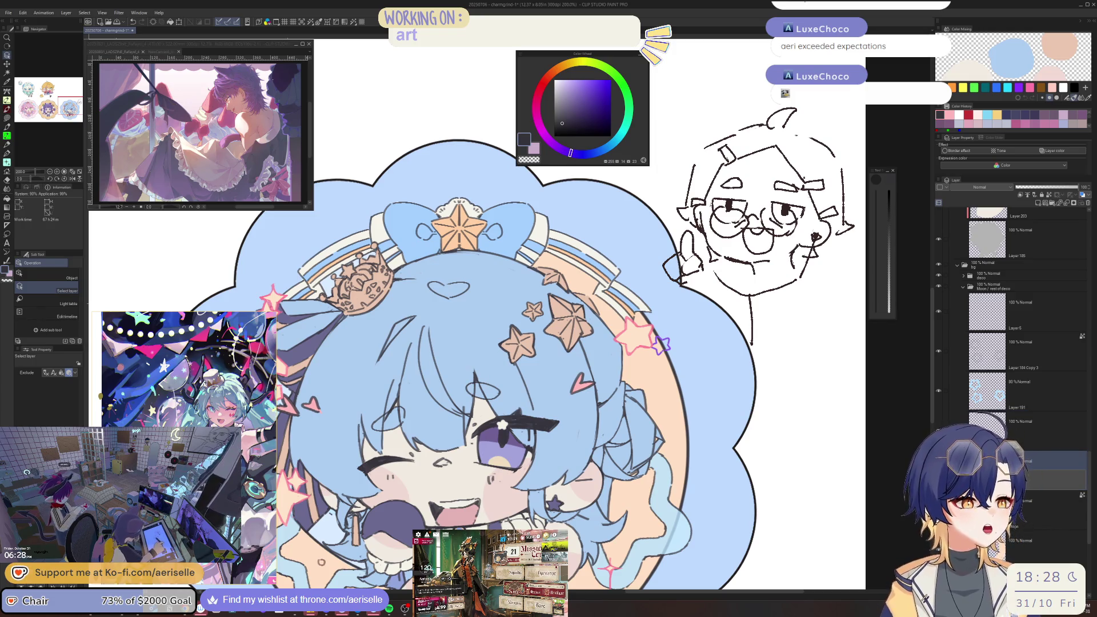
pyautogui.scroll(-1, 696, 322)
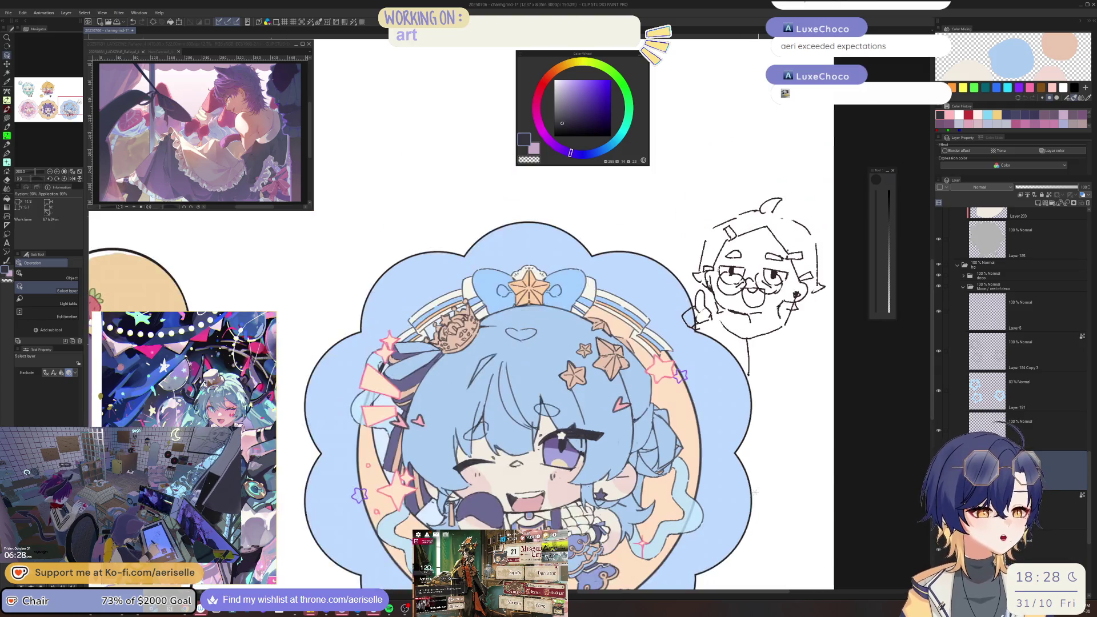
pyautogui.moveTo(675, 480)
pyautogui.mouseDown()
pyautogui.moveTo(794, 424)
pyautogui.moveTo(785, 437)
pyautogui.mouseUp()
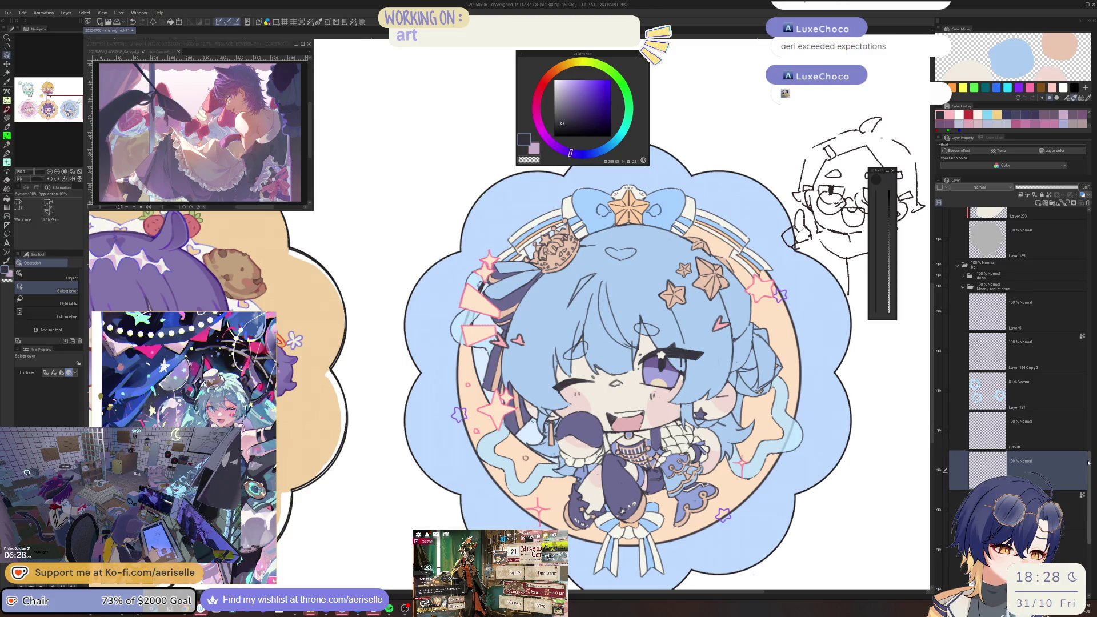
# - Collapse the colour and front side Copy folders in the Layer palette
pyautogui.moveTo(1089, 461); pyautogui.dragTo(1081, 382)
pyautogui.scroll(5, 1017, 323)
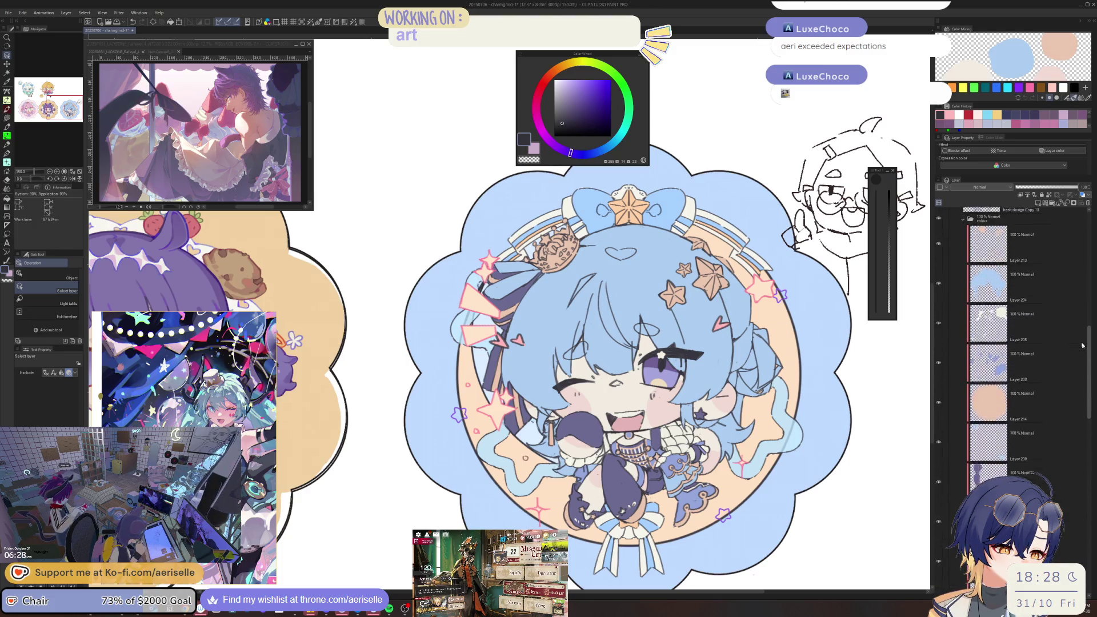
pyautogui.click(963, 352)
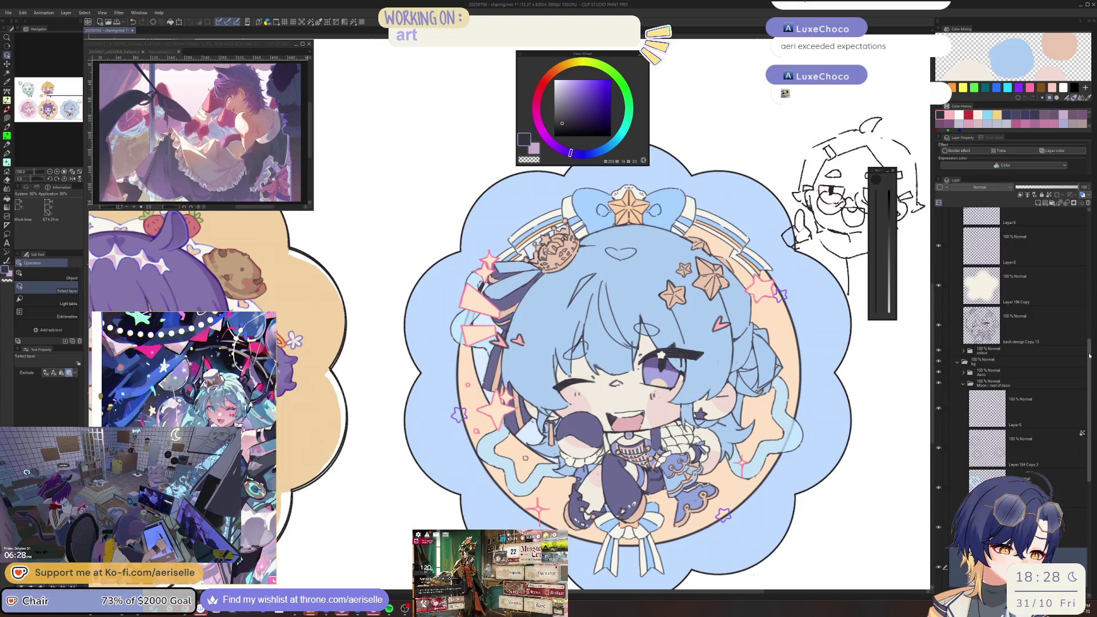
pyautogui.scroll(3, 959, 320)
pyautogui.click(958, 308)
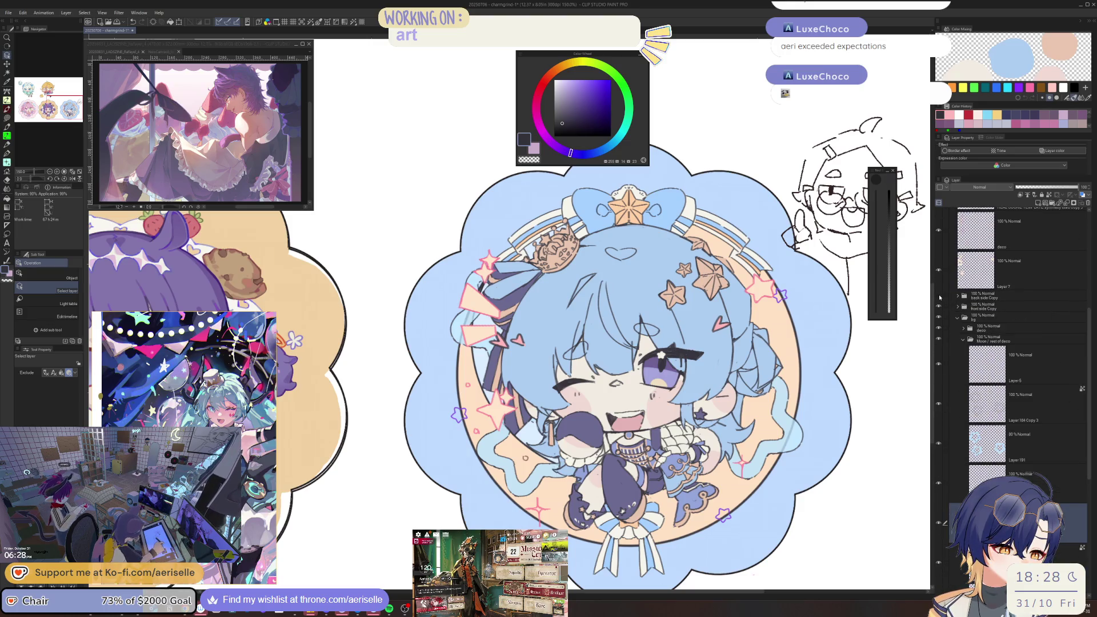
# - Toggle the charm between its front and grey-beret hat versions, ending on the hat
pyautogui.click(938, 295)
pyautogui.click(938, 296)
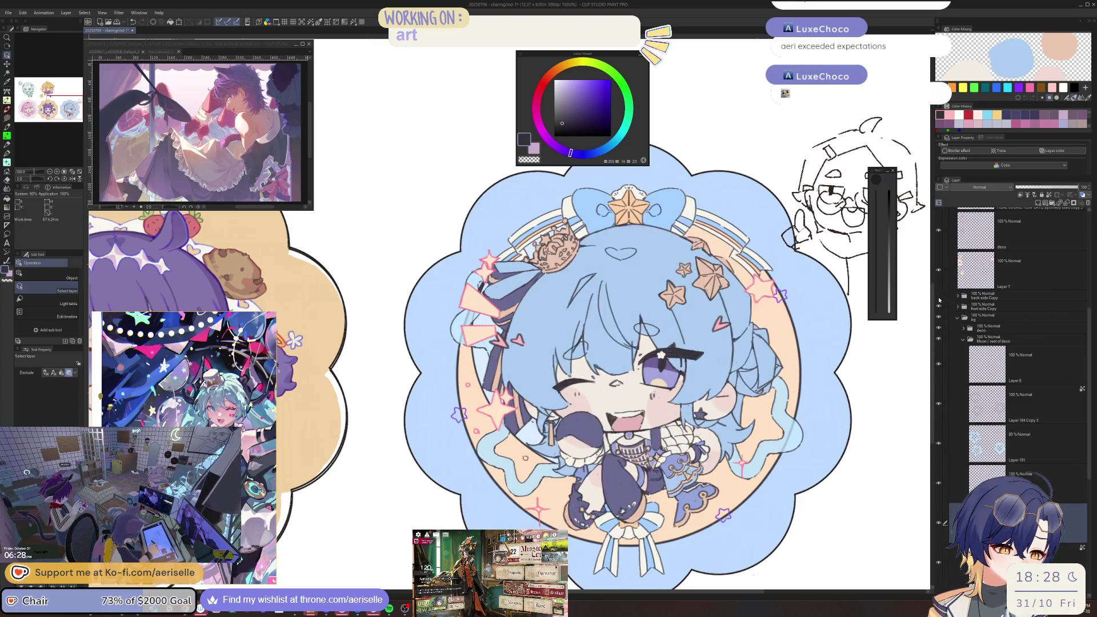
pyautogui.click(939, 295)
# - Compare the charm with and without the grey beret layer, flipping the canvas once, and keep the beret visible
pyautogui.click(939, 296)
pyautogui.click(939, 295)
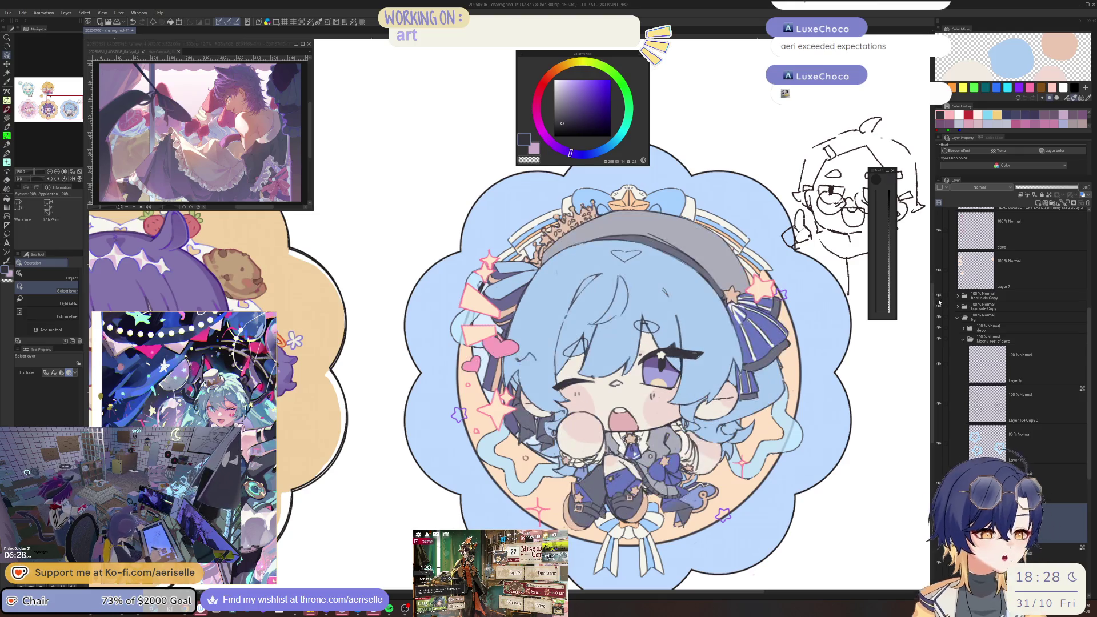
pyautogui.click(939, 296)
pyautogui.click(938, 295)
pyautogui.click(941, 298)
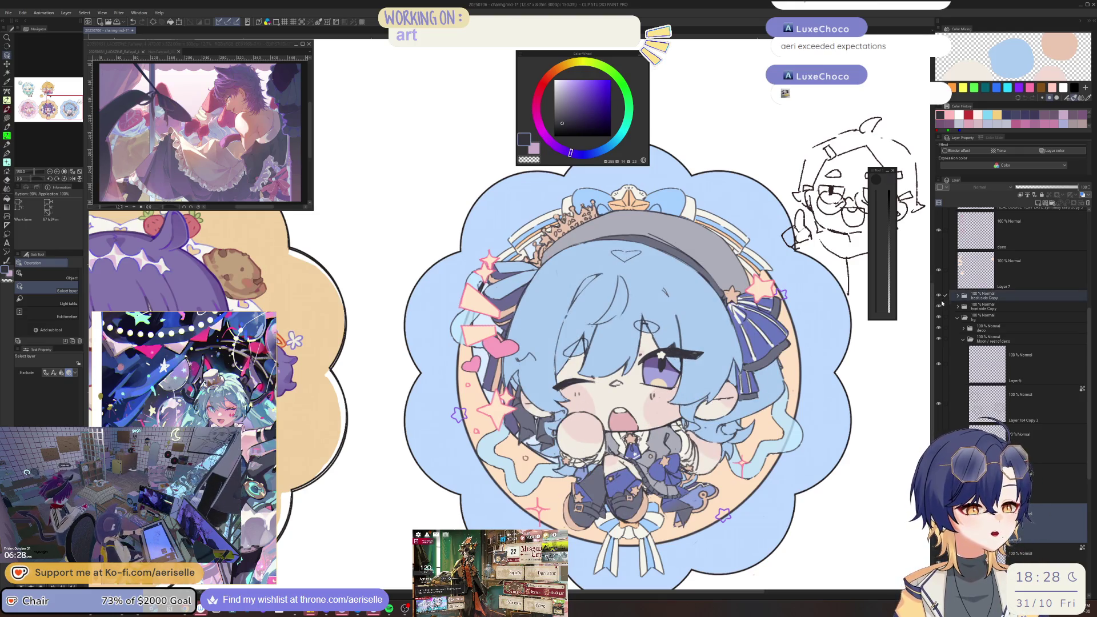
pyautogui.click(939, 297)
pyautogui.press('h')
pyautogui.click(940, 298)
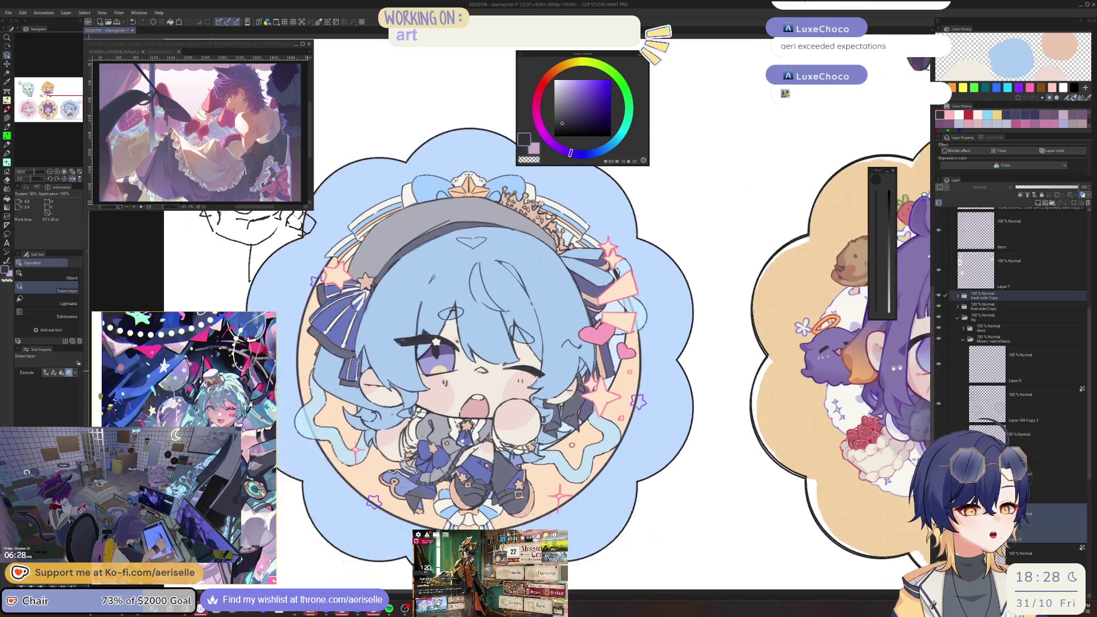
pyautogui.click(939, 297)
pyautogui.click(939, 297)
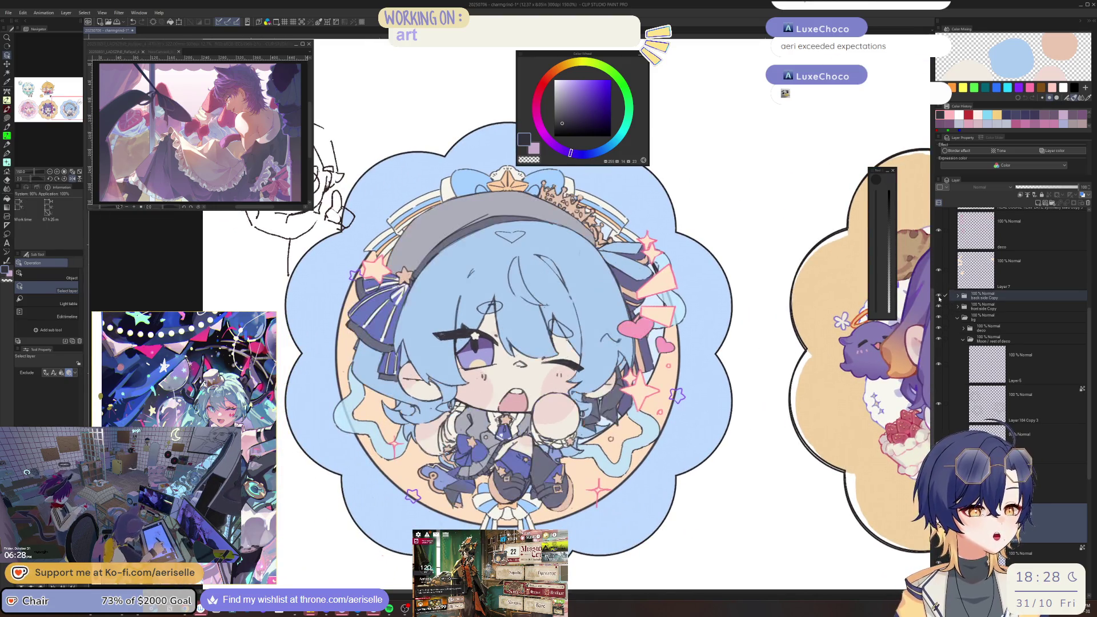
pyautogui.click(939, 297)
pyautogui.click(938, 297)
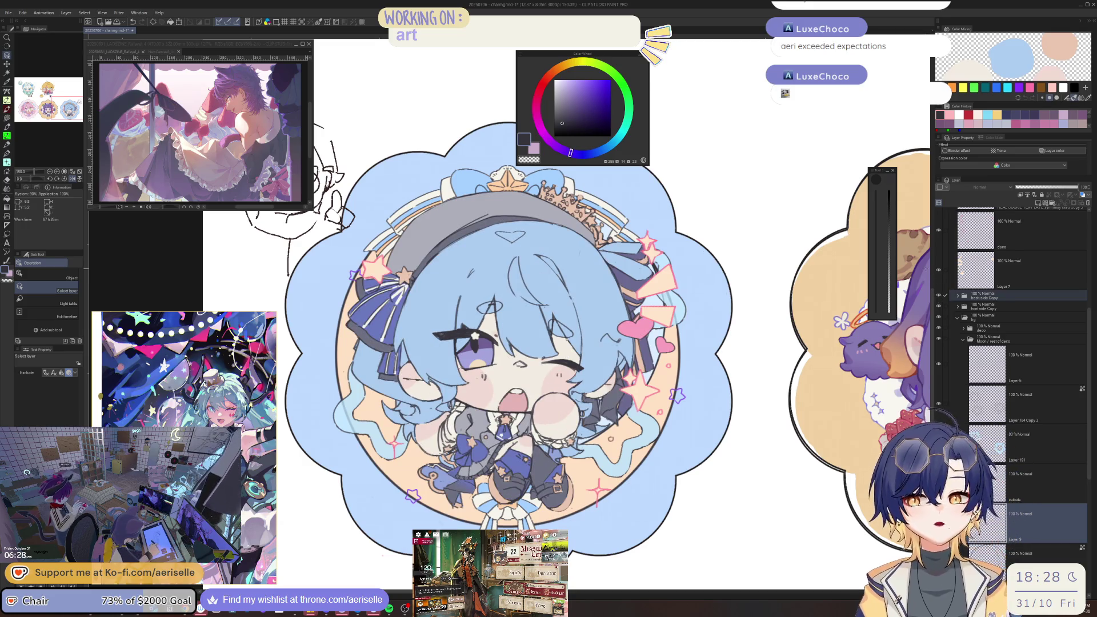
pyautogui.click(939, 297)
pyautogui.click(939, 297)
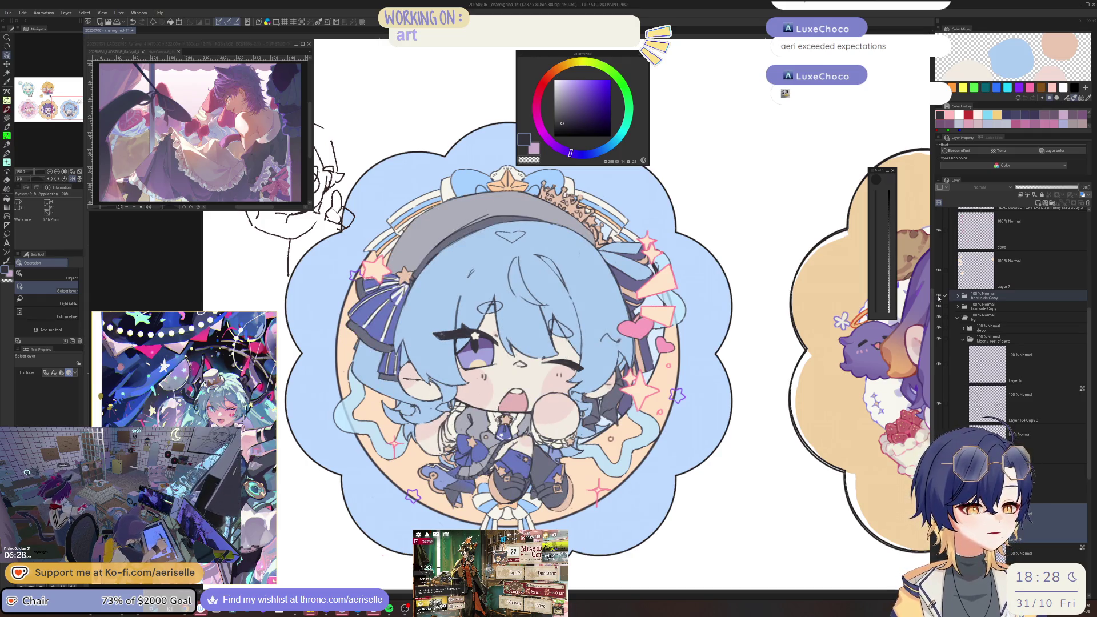
pyautogui.click(939, 297)
pyautogui.click(939, 297)
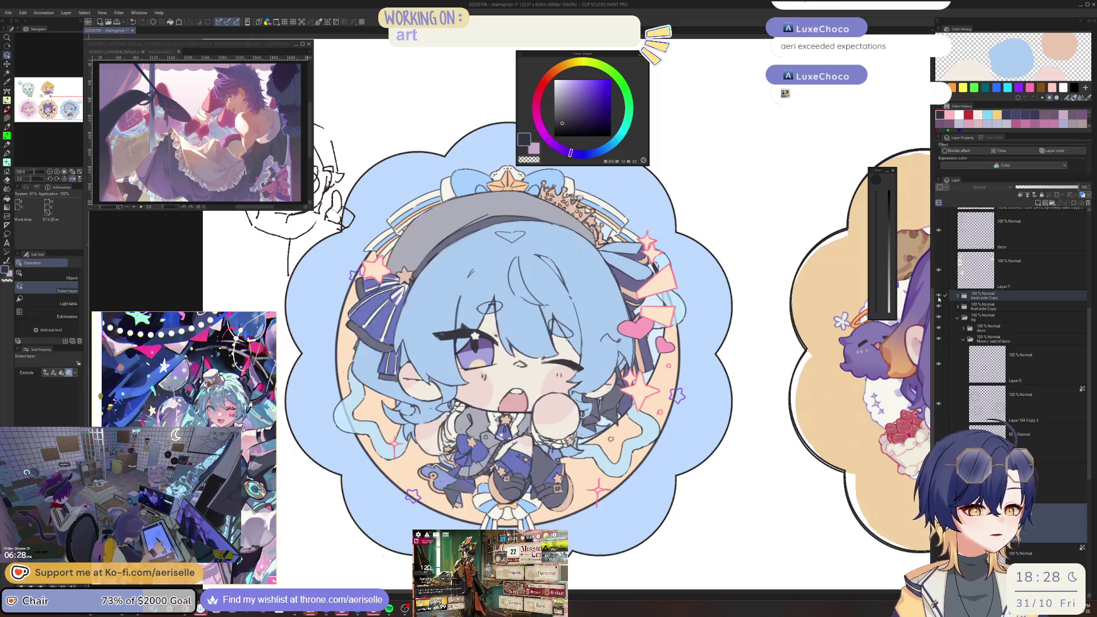
pyautogui.click(939, 297)
pyautogui.click(939, 297)
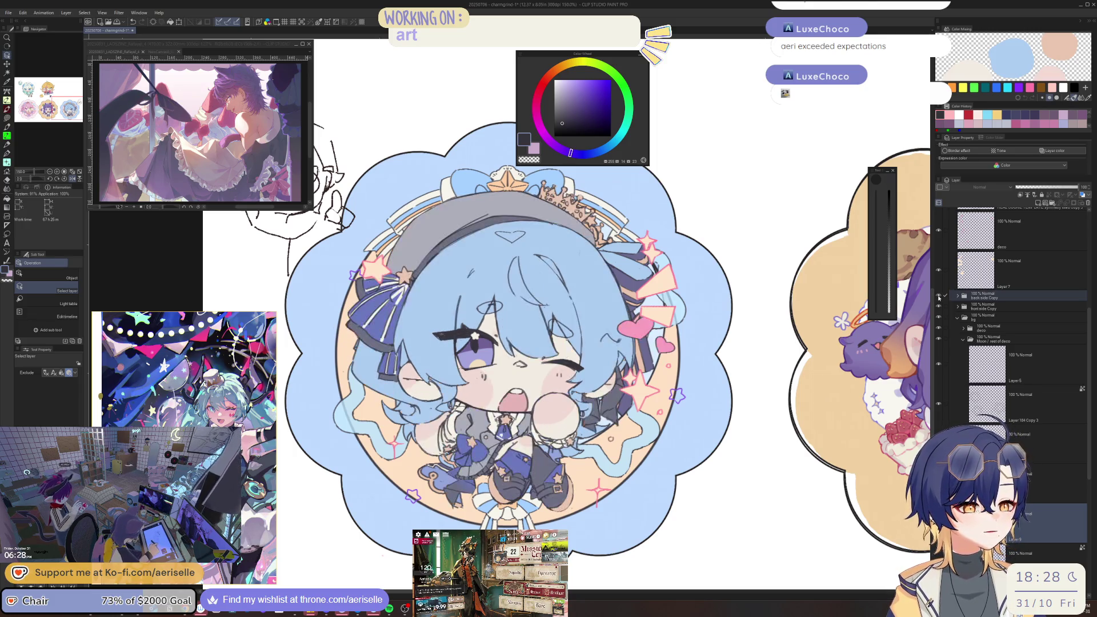
pyautogui.click(939, 297)
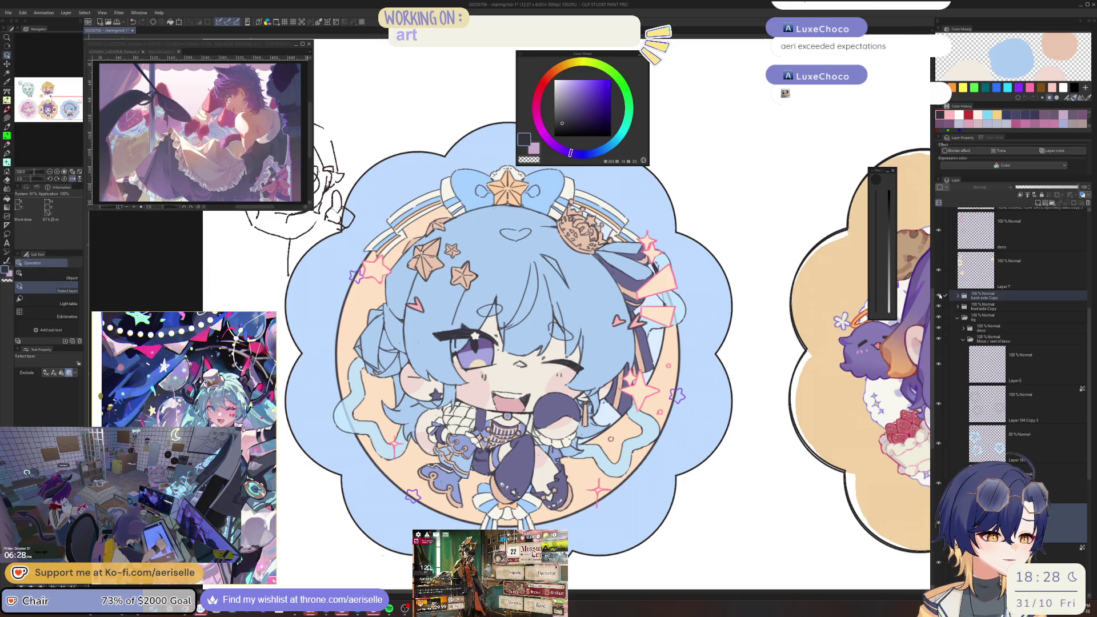
pyautogui.click(939, 295)
pyautogui.click(938, 296)
pyautogui.click(938, 295)
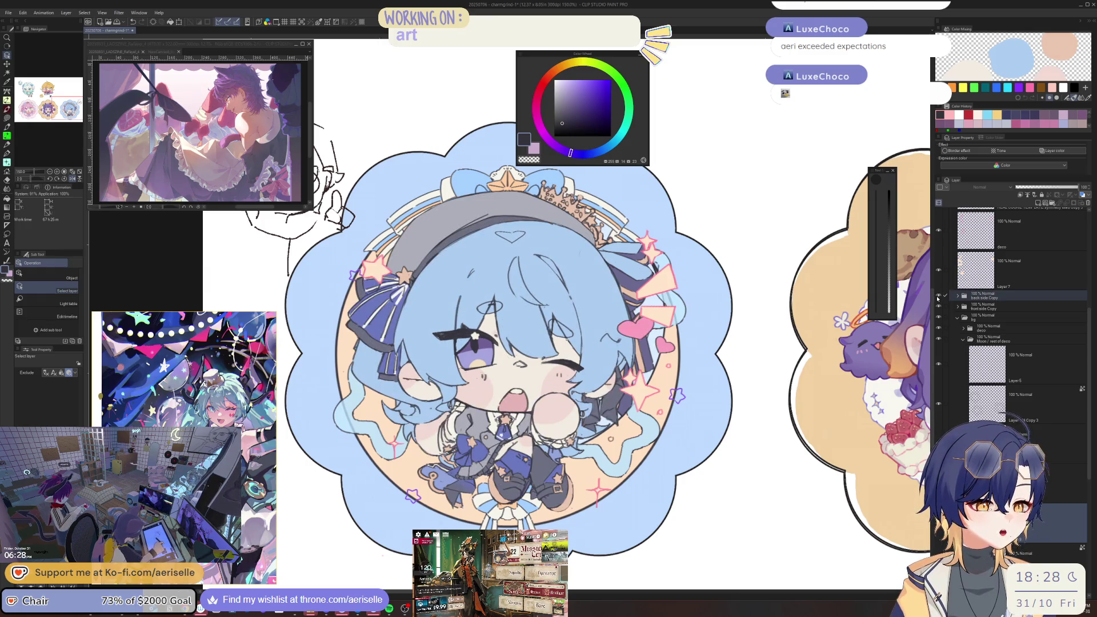
pyautogui.click(938, 296)
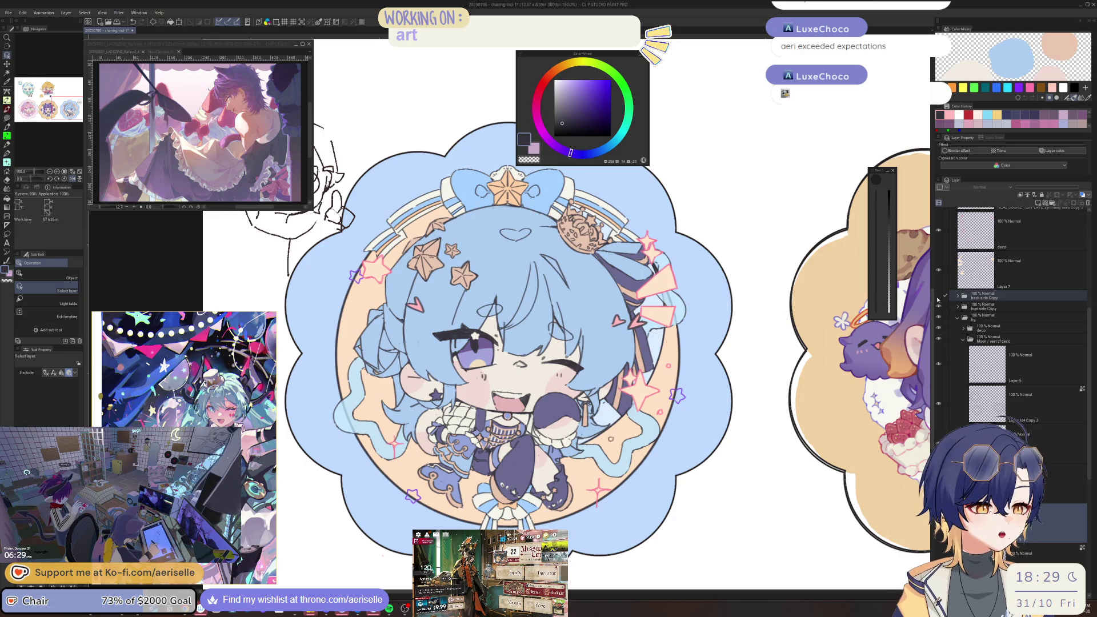
pyautogui.click(938, 296)
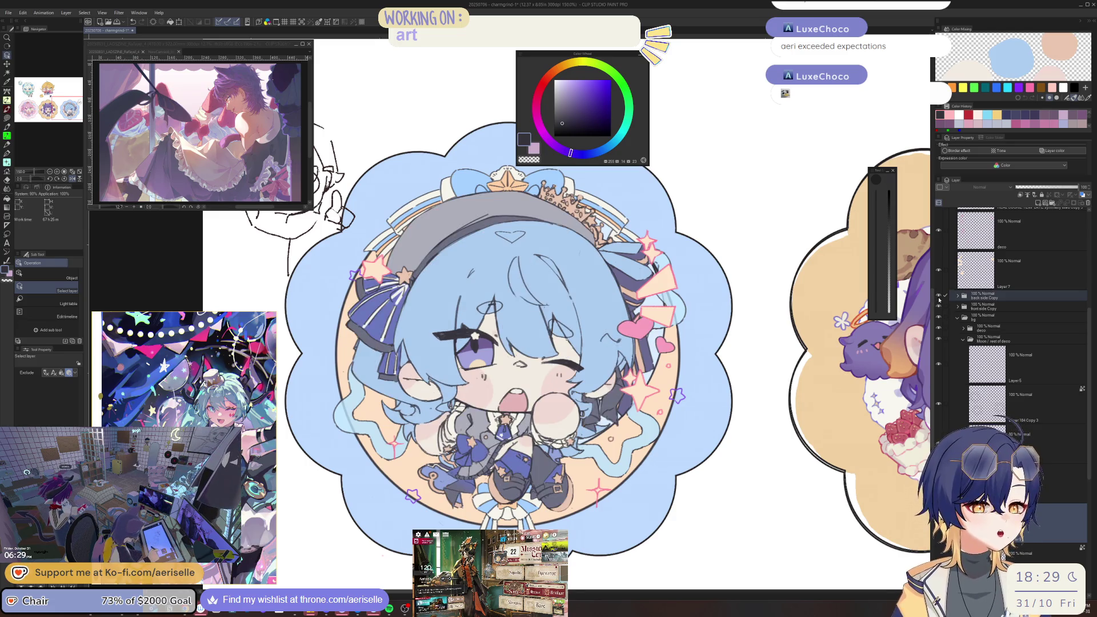
# - Lasso the small star decoration and drag it lower on the charm
pyautogui.press('m')
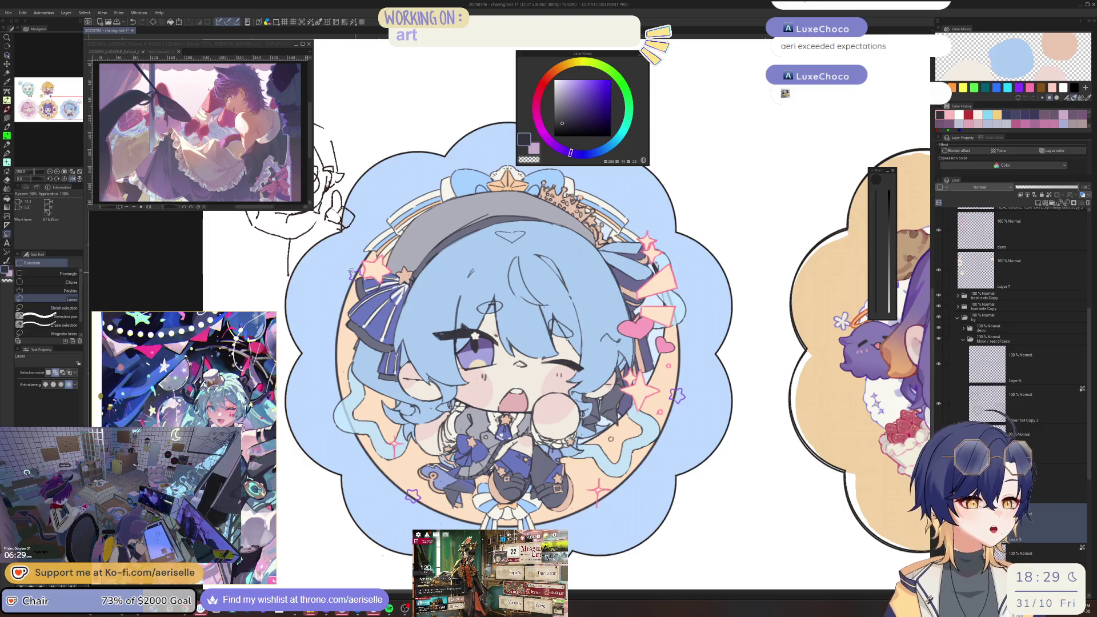
pyautogui.moveTo(350, 263); pyautogui.dragTo(356, 283)
pyautogui.press('k')
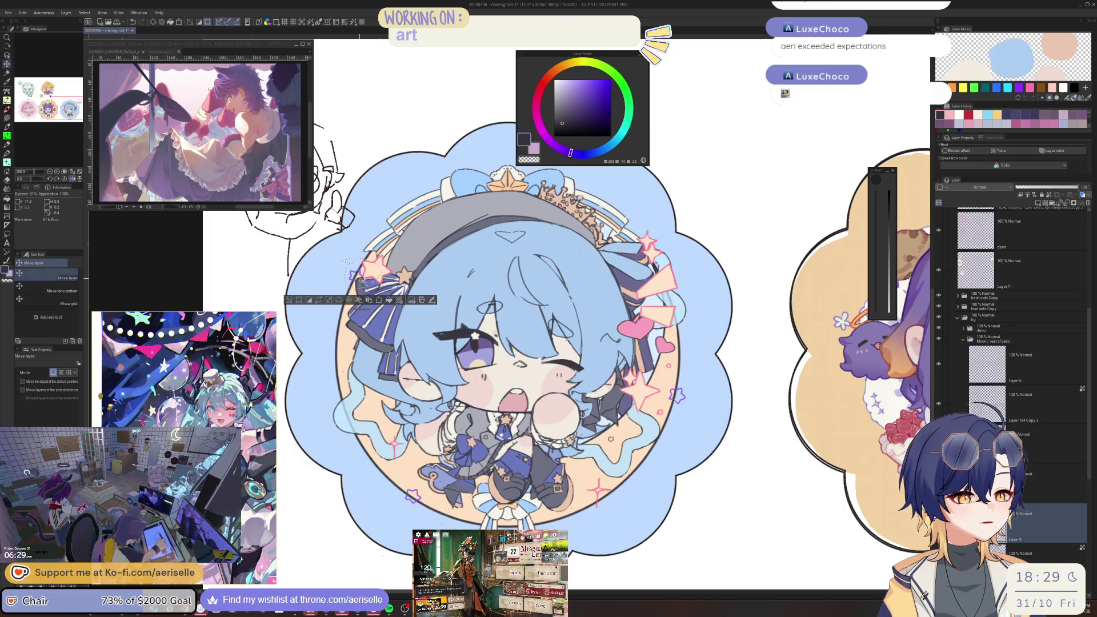
pyautogui.press('o')
pyautogui.press('k')
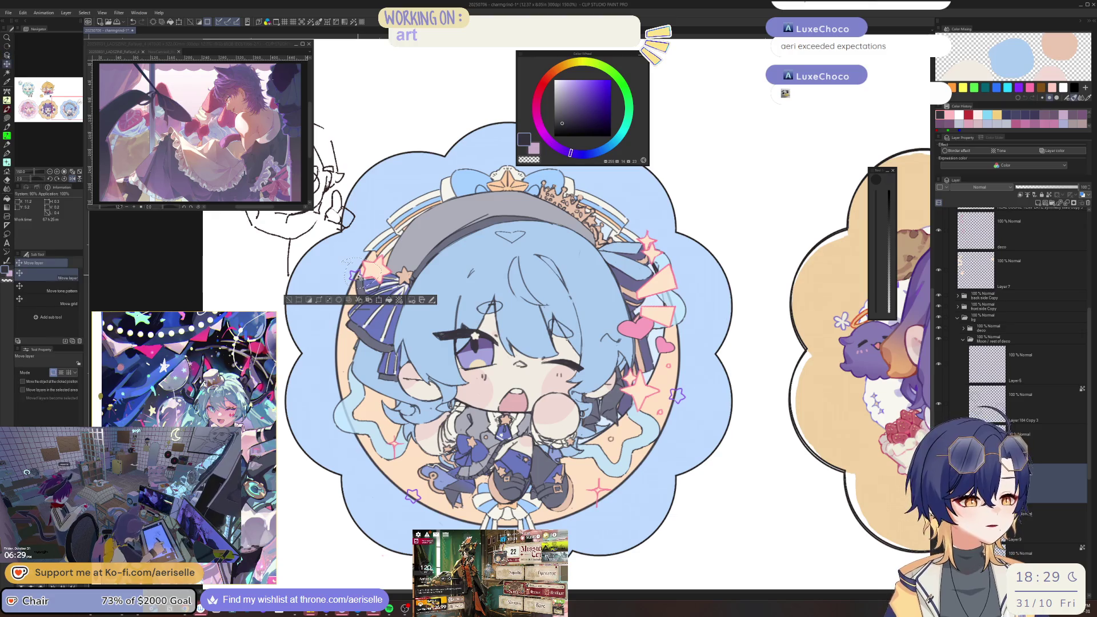
pyautogui.moveTo(360, 278)
pyautogui.mouseDown()
pyautogui.moveTo(352, 345)
pyautogui.moveTo(463, 309)
pyautogui.moveTo(435, 323)
pyautogui.mouseUp()
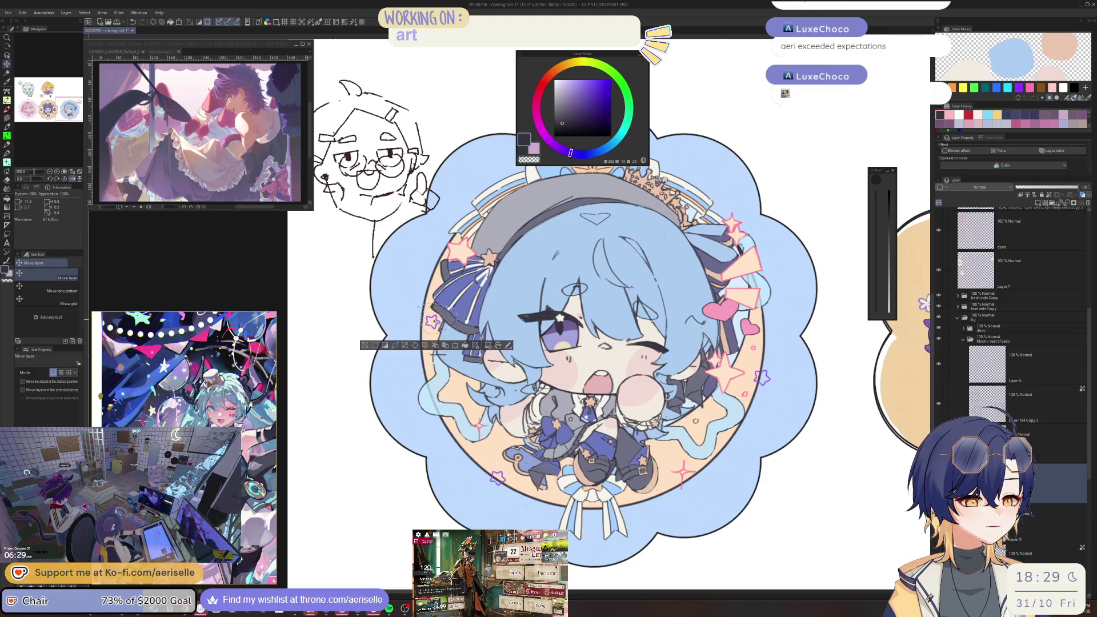
# - Resize the selected star with Scale/Rotate, then shift the right-hand star up and left
pyautogui.click(455, 345)
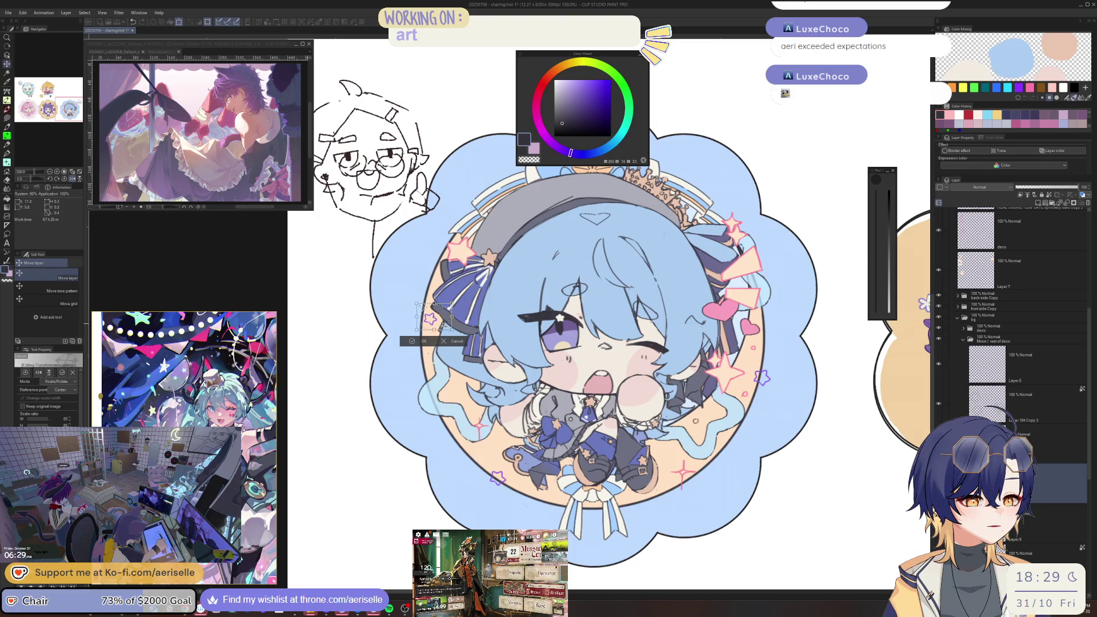
pyautogui.click(421, 343)
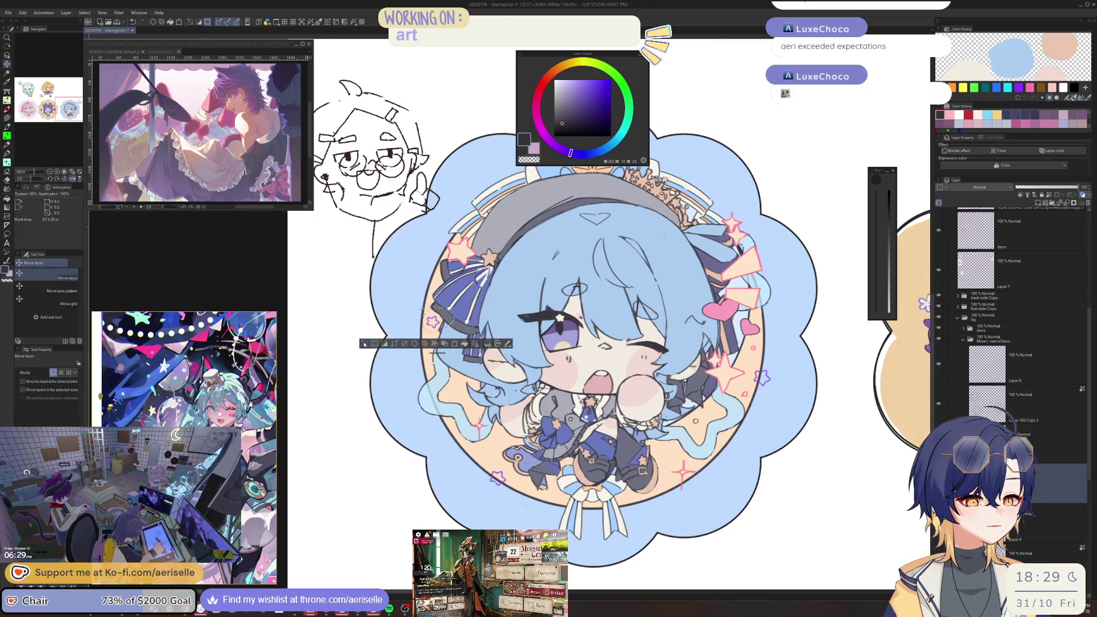
pyautogui.press('m')
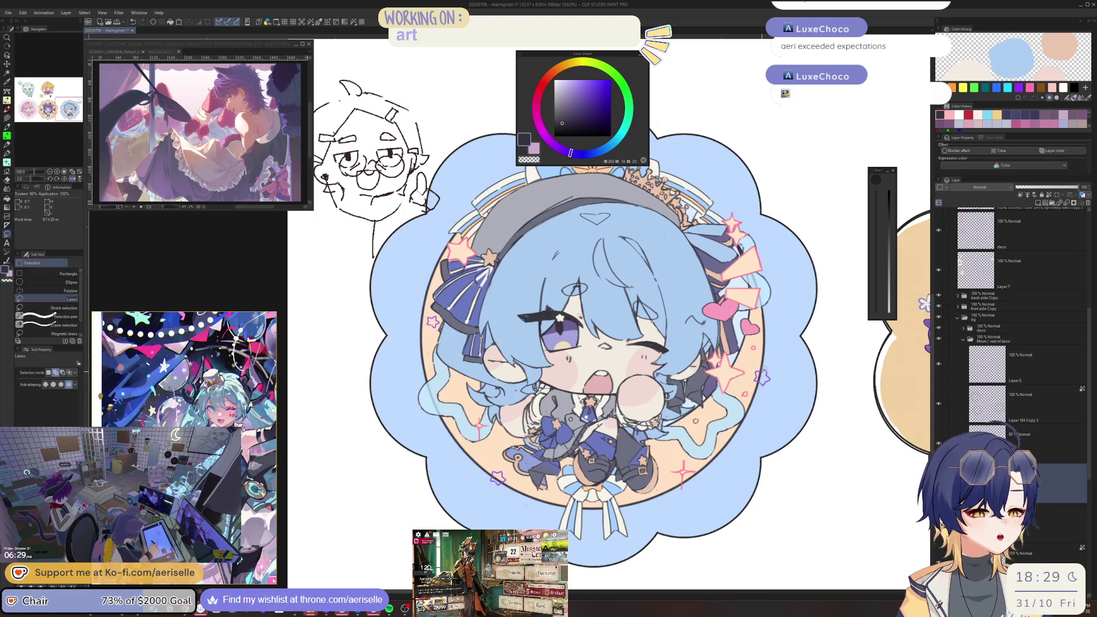
pyautogui.moveTo(752, 370)
pyautogui.mouseDown()
pyautogui.moveTo(774, 389)
pyautogui.moveTo(753, 366)
pyautogui.moveTo(768, 375)
pyautogui.mouseUp()
pyautogui.press('k')
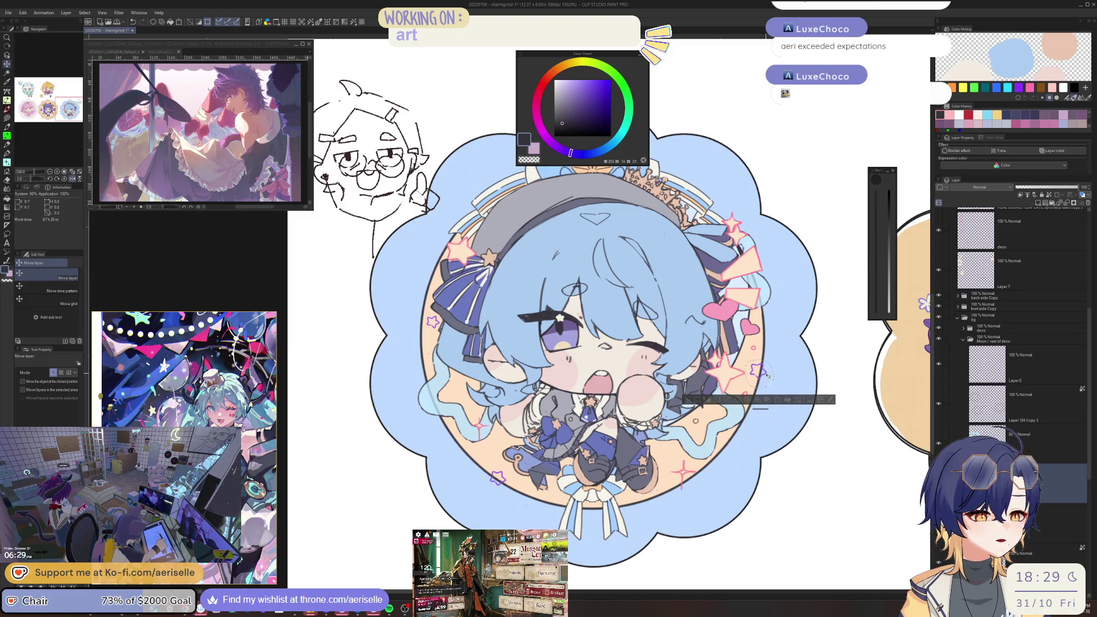
pyautogui.click(687, 400)
# - Nudge the left-hand and lower-left stars up and left, then deselect
pyautogui.press('m')
pyautogui.moveTo(438, 310)
pyautogui.mouseDown()
pyautogui.moveTo(421, 320)
pyautogui.moveTo(435, 329)
pyautogui.mouseUp()
pyautogui.press('k')
pyautogui.click(353, 354)
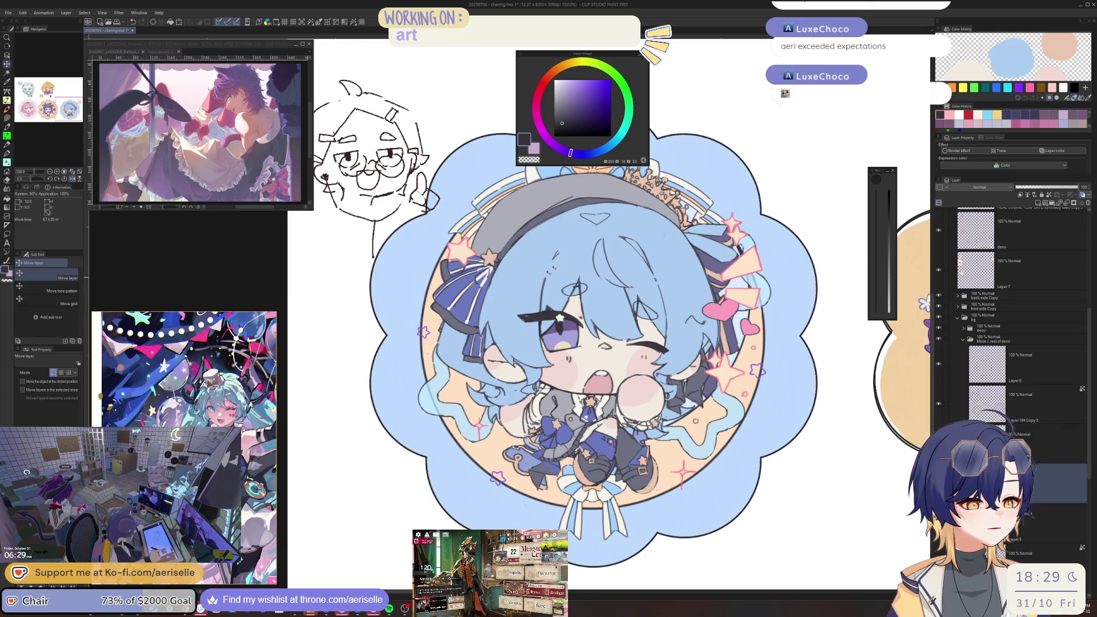
pyautogui.press('m')
pyautogui.moveTo(514, 463)
pyautogui.mouseDown()
pyautogui.moveTo(482, 467)
pyautogui.moveTo(517, 485)
pyautogui.moveTo(472, 489)
pyautogui.mouseUp()
pyautogui.press('k')
pyautogui.hotkey('ctrl', 'd')
# - Make Layer 9 active and pick the peach colour from the moon
pyautogui.scroll(1, 472, 489)
pyautogui.press('o')
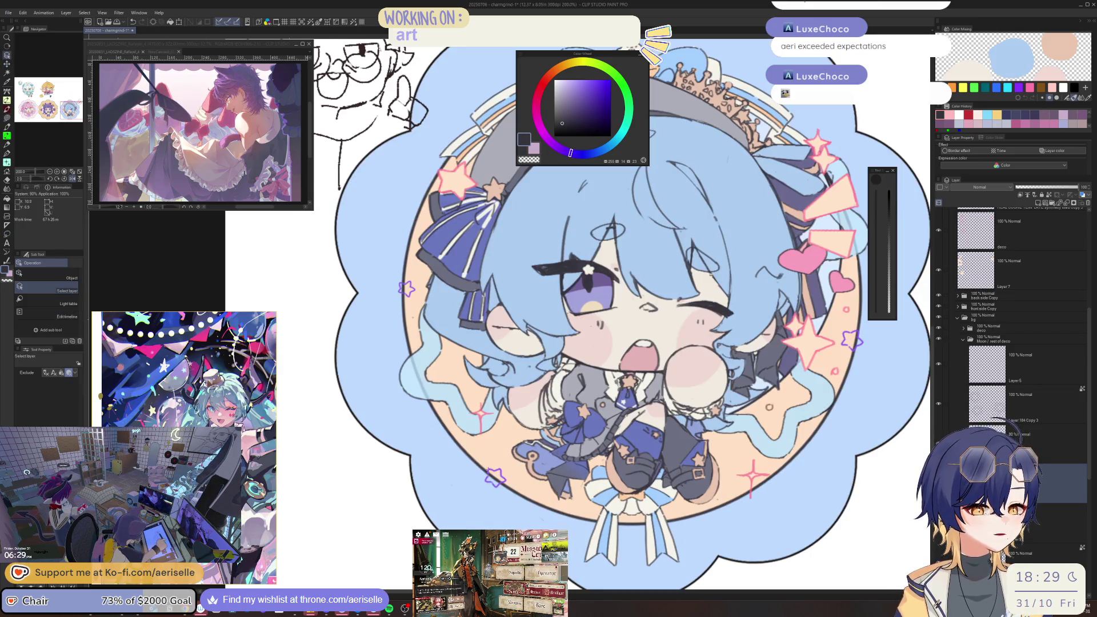
pyautogui.click(1028, 523)
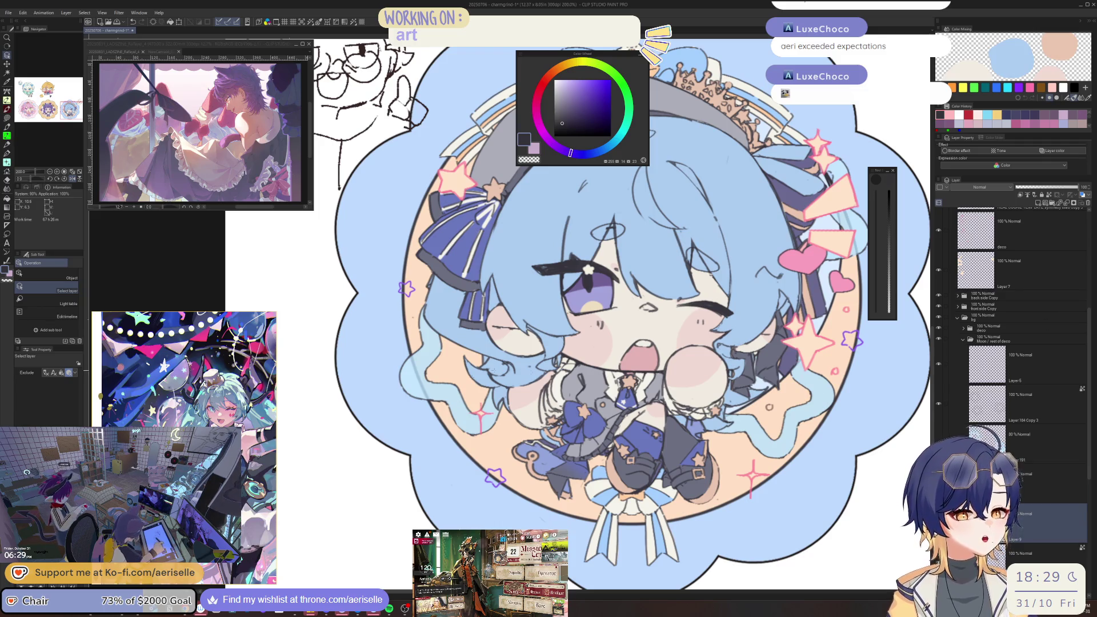
pyautogui.press('i')
pyautogui.click(499, 451)
# - Set up a textured crayon pen at size 5 and undo the earlier peach stroke
pyautogui.press('p')
pyautogui.scroll(7, 499, 451)
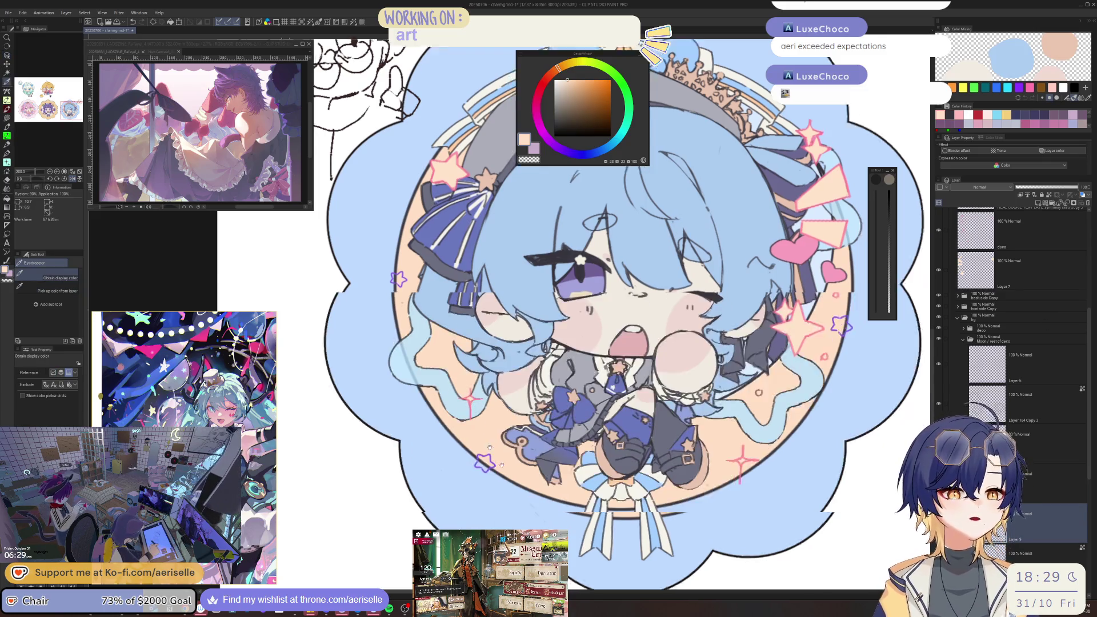
pyautogui.press(']')
pyautogui.press(']')
pyautogui.press(']')
pyautogui.scroll(-5, 397, 408)
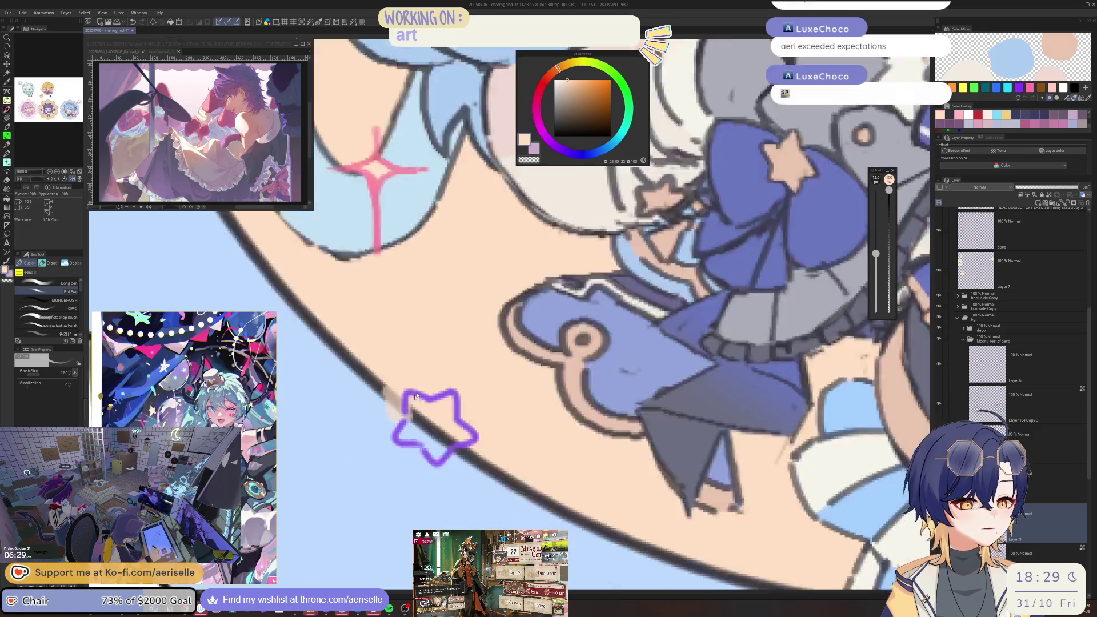
pyautogui.press('.')
pyautogui.press('.')
pyautogui.press('.')
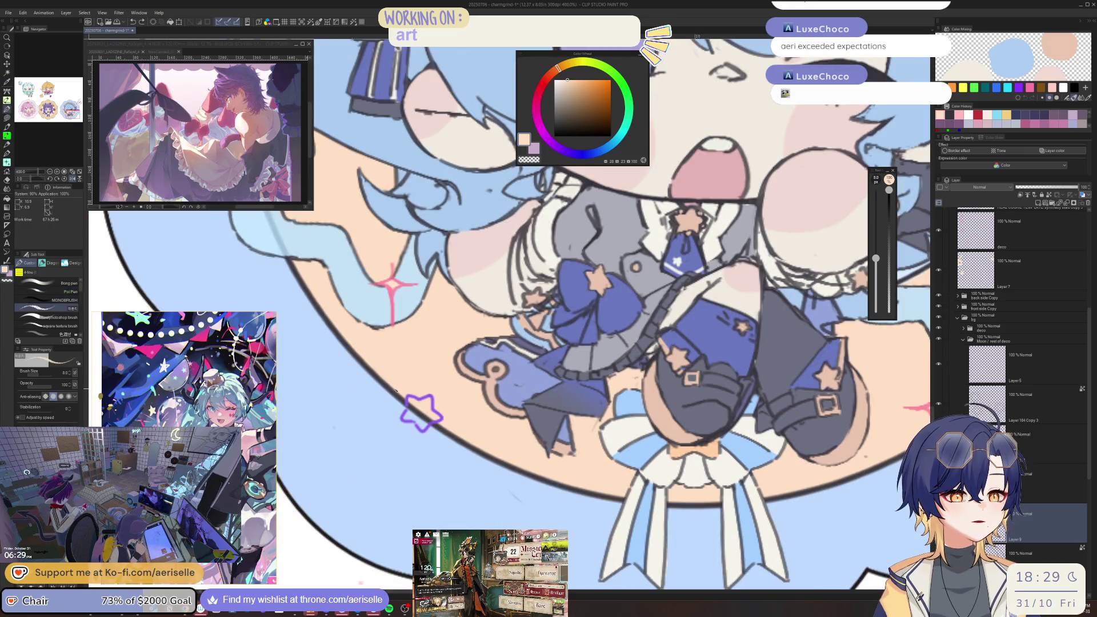
pyautogui.press('[')
pyautogui.press('[')
pyautogui.press('[')
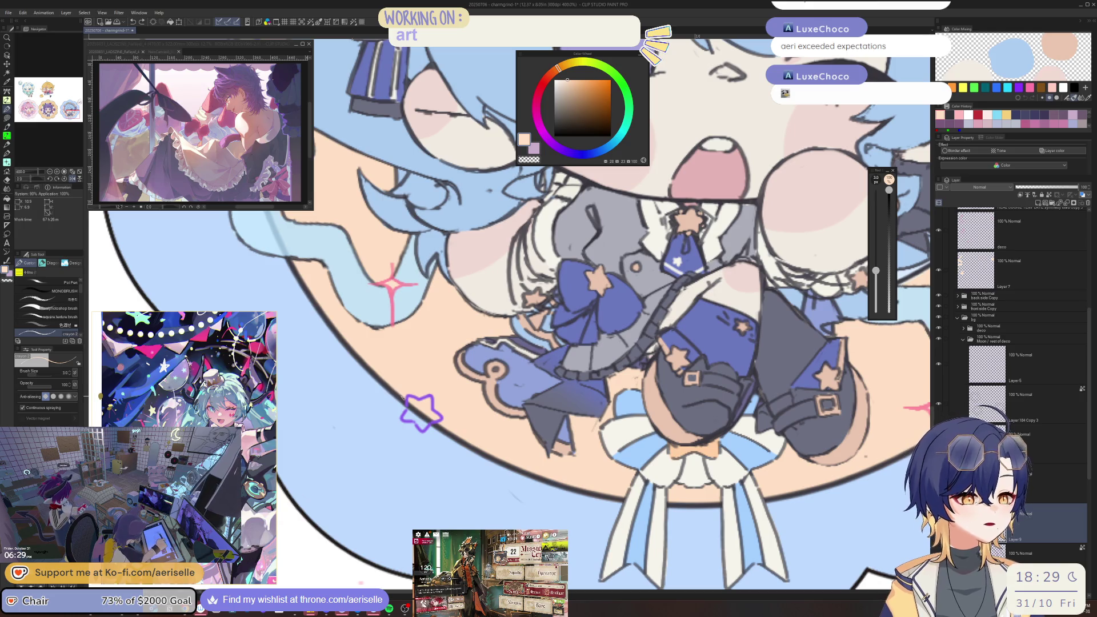
pyautogui.press(']')
pyautogui.press(']')
pyautogui.press(']')
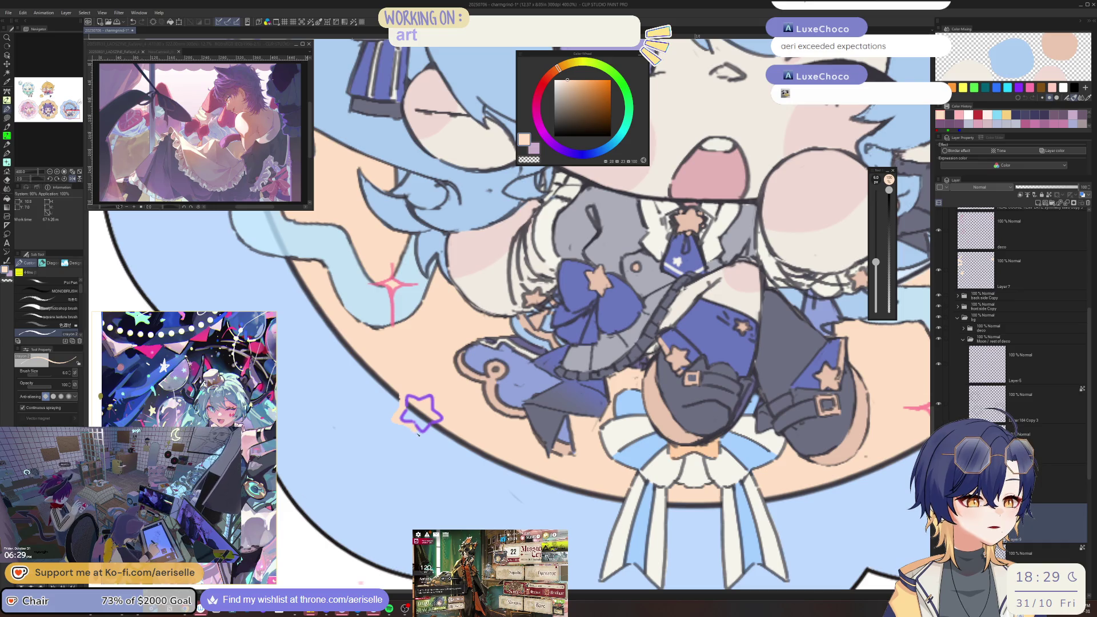
pyautogui.hotkey('ctrl', 'z')
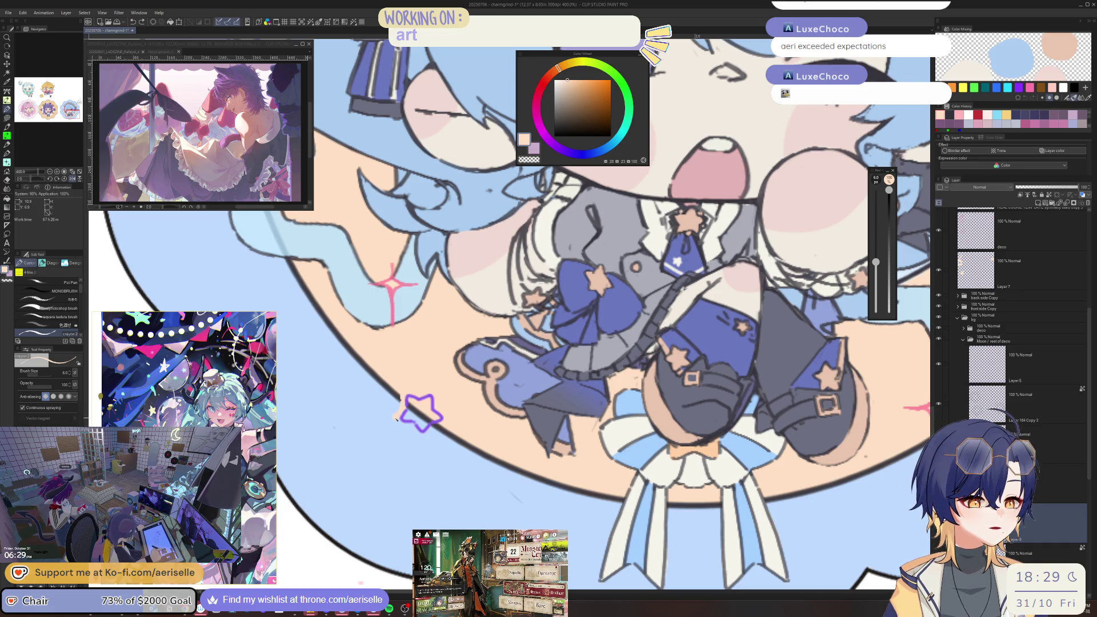
# - Paint peach along the bottom, left side and top arm of the purple star
pyautogui.moveTo(414, 429); pyautogui.dragTo(439, 426)
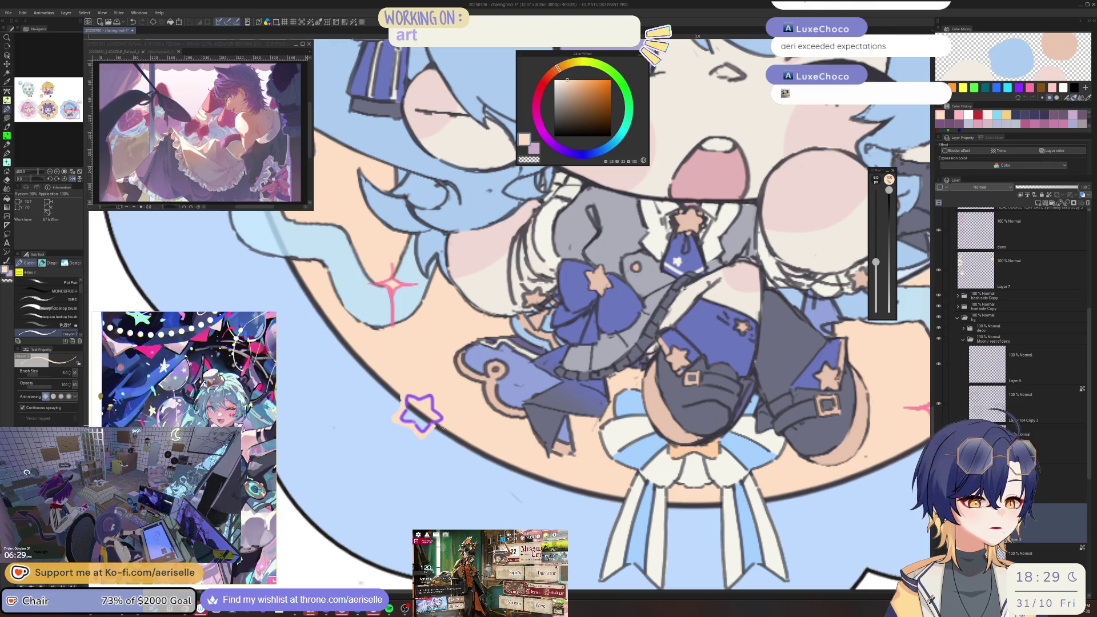
pyautogui.scroll(-5, 445, 419)
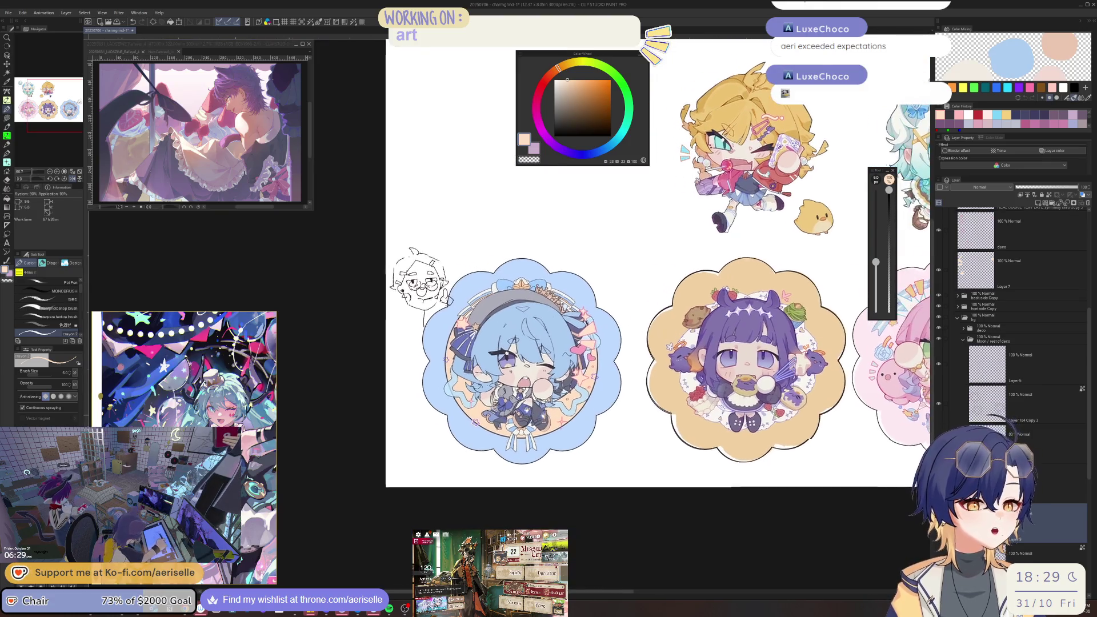
pyautogui.scroll(3, 444, 346)
pyautogui.scroll(4, 444, 345)
pyautogui.moveTo(466, 374)
pyautogui.mouseDown()
pyautogui.moveTo(437, 374)
pyautogui.moveTo(442, 402)
pyautogui.moveTo(427, 418)
pyautogui.moveTo(465, 431)
pyautogui.mouseUp()
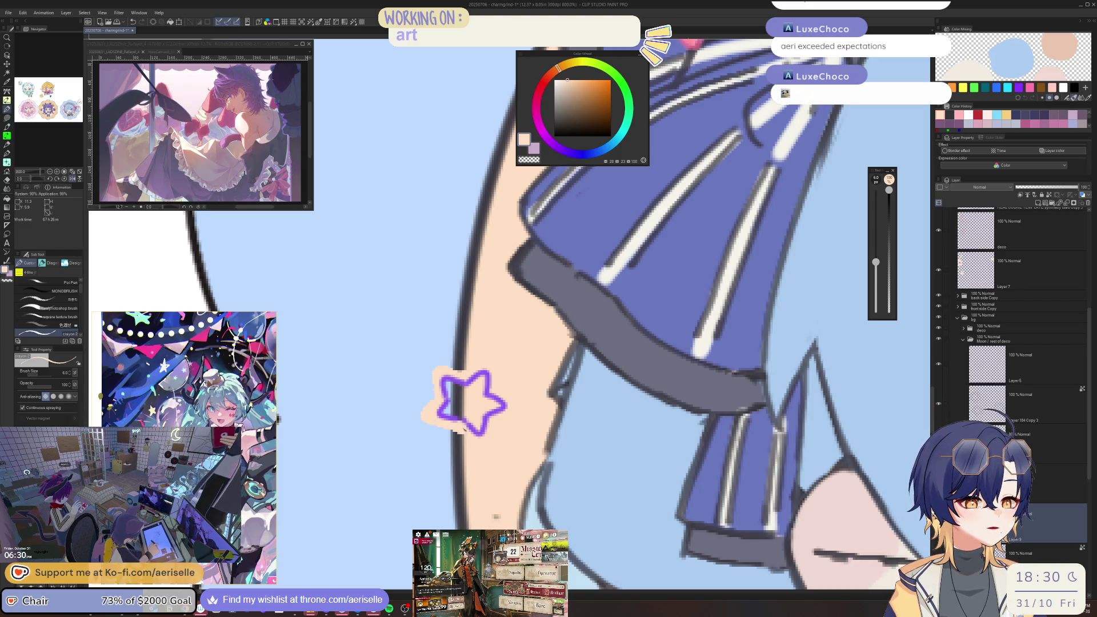
pyautogui.scroll(-5, 466, 431)
pyautogui.scroll(6, 557, 330)
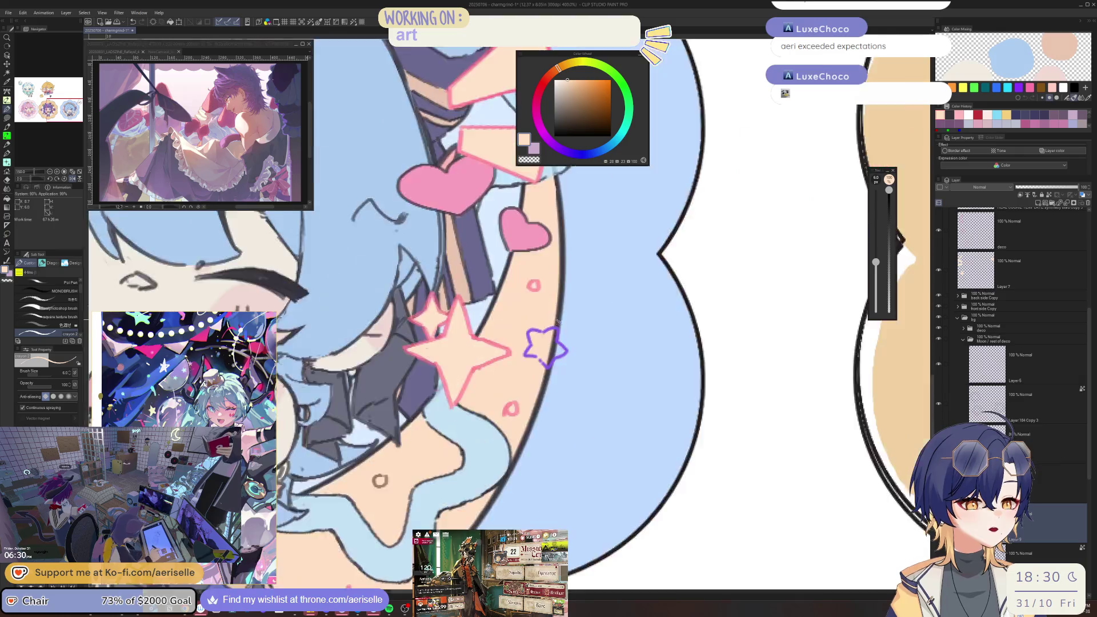
pyautogui.moveTo(557, 330)
pyautogui.mouseDown()
pyautogui.moveTo(588, 398)
pyautogui.moveTo(551, 406)
pyautogui.moveTo(528, 436)
pyautogui.mouseUp()
pyautogui.scroll(-6, 579, 391)
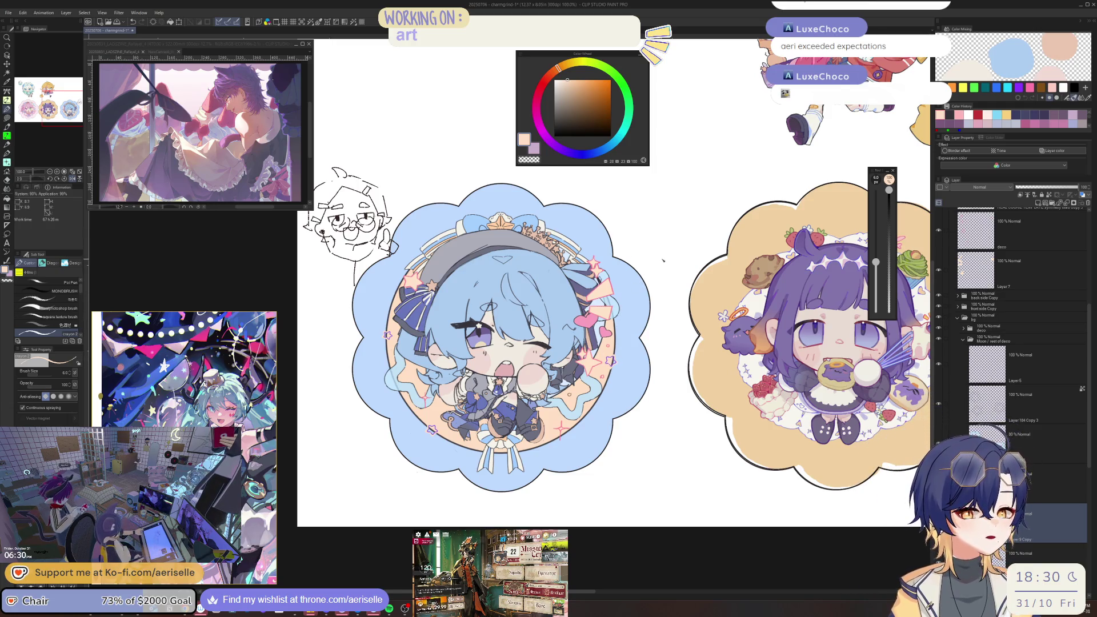
# - Choose light blue as the drawing colour on the colour wheel
pyautogui.keyDown('alt'); pyautogui.click(609, 358); pyautogui.keyUp('alt')
pyautogui.scroll(4, 609, 359)
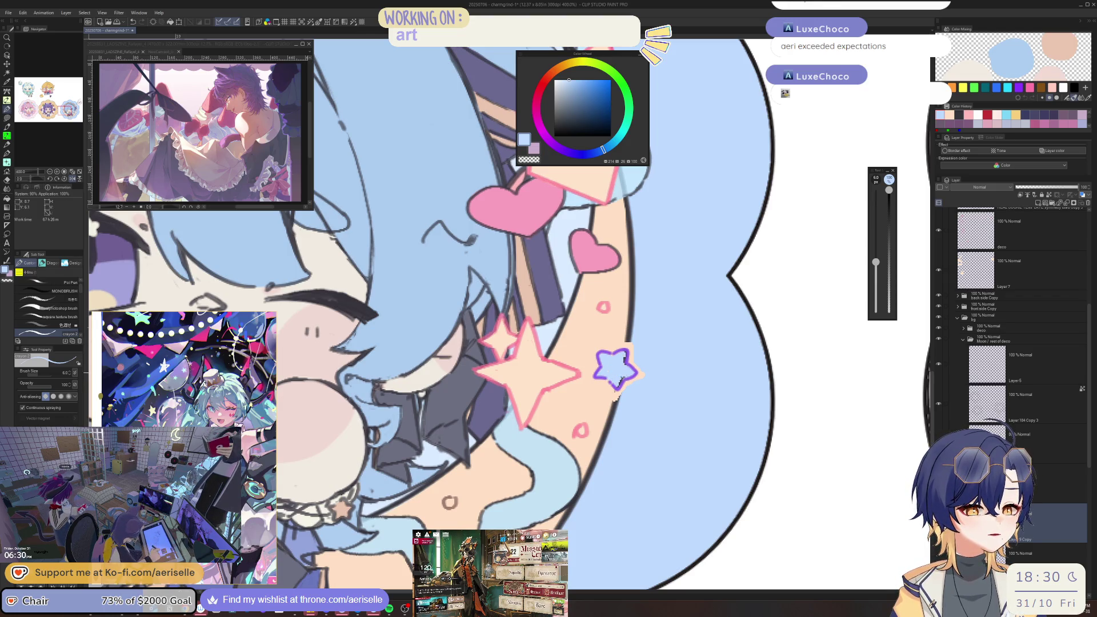
pyautogui.scroll(-5, 616, 370)
pyautogui.scroll(5, 545, 392)
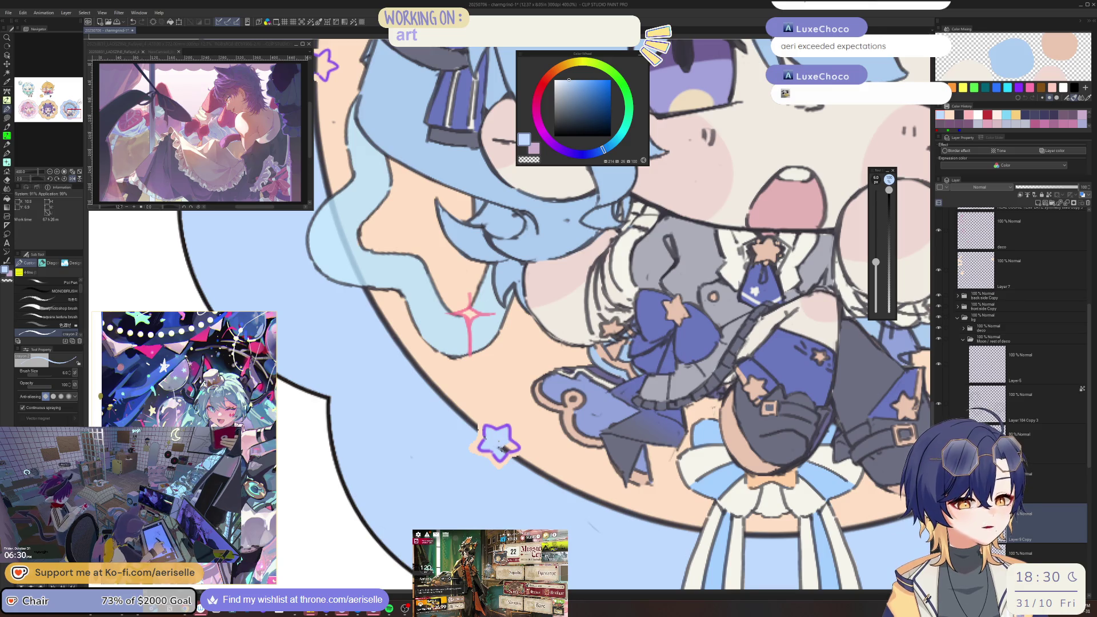
pyautogui.scroll(-6, 505, 450)
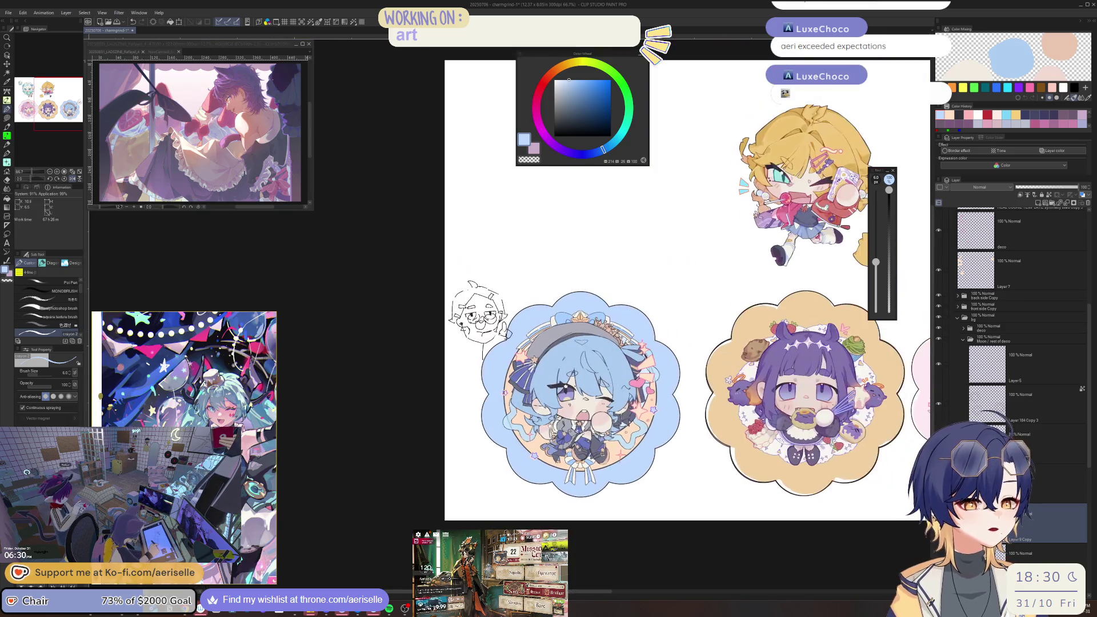
# - Fill the small purple star's centre with light blue
pyautogui.scroll(7, 499, 390)
pyautogui.moveTo(498, 390)
pyautogui.mouseDown()
pyautogui.moveTo(517, 398)
pyautogui.moveTo(528, 386)
pyautogui.moveTo(523, 417)
pyautogui.moveTo(514, 403)
pyautogui.moveTo(500, 409)
pyautogui.moveTo(503, 395)
pyautogui.mouseUp()
pyautogui.press('o')
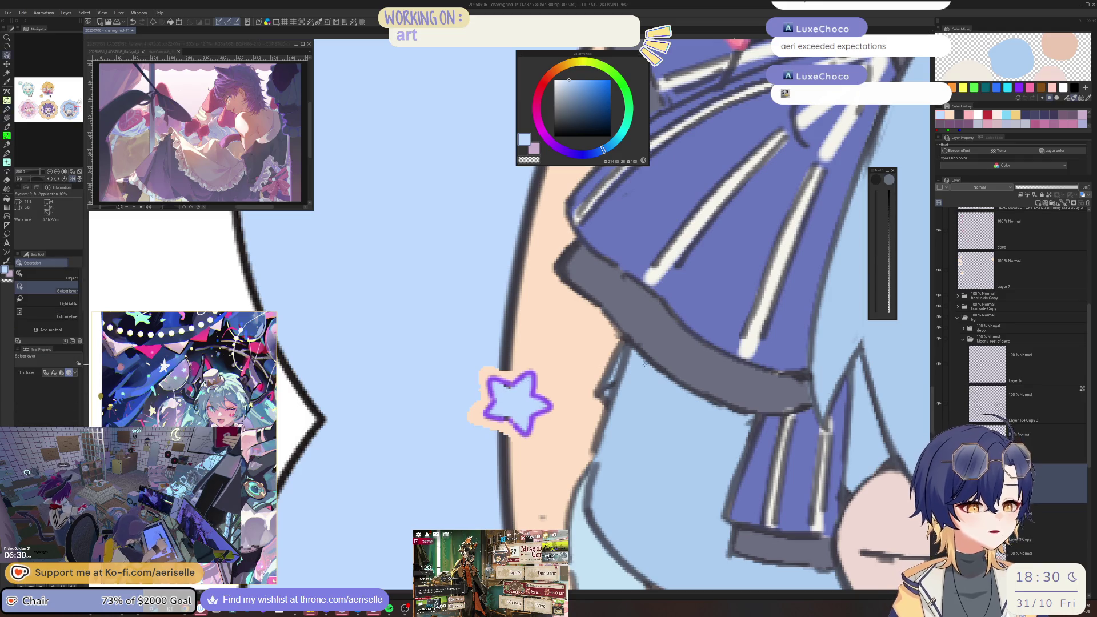
# - Zoom out to the whole charm, save the sheet, and flip the view horizontally
pyautogui.hotkey('ctrl', 'alt', '0')
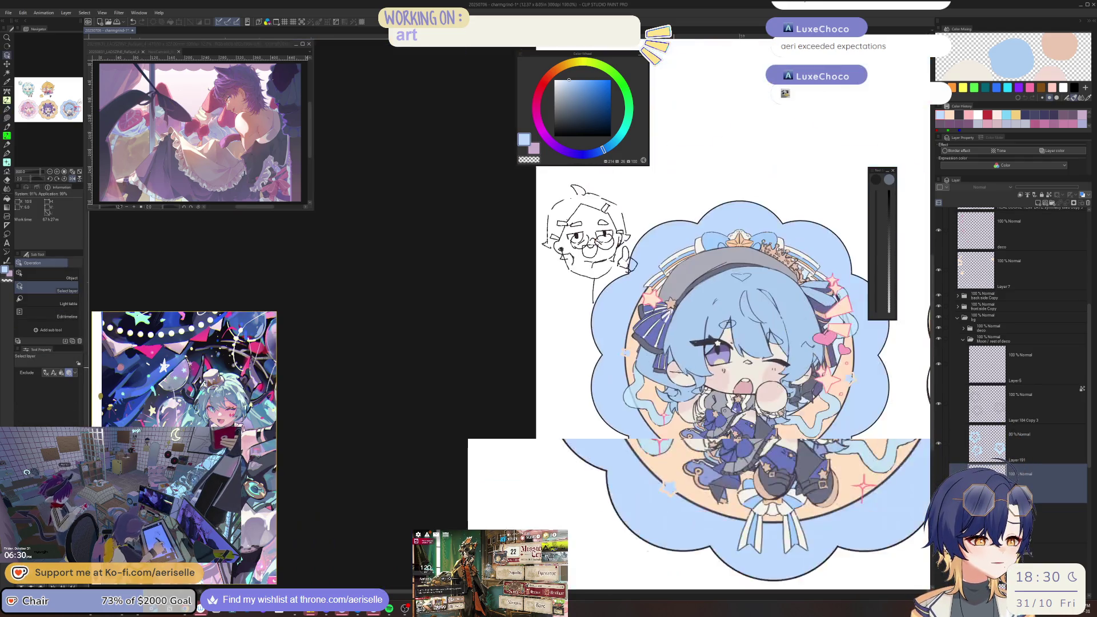
pyautogui.moveTo(747, 442); pyautogui.dragTo(684, 454)
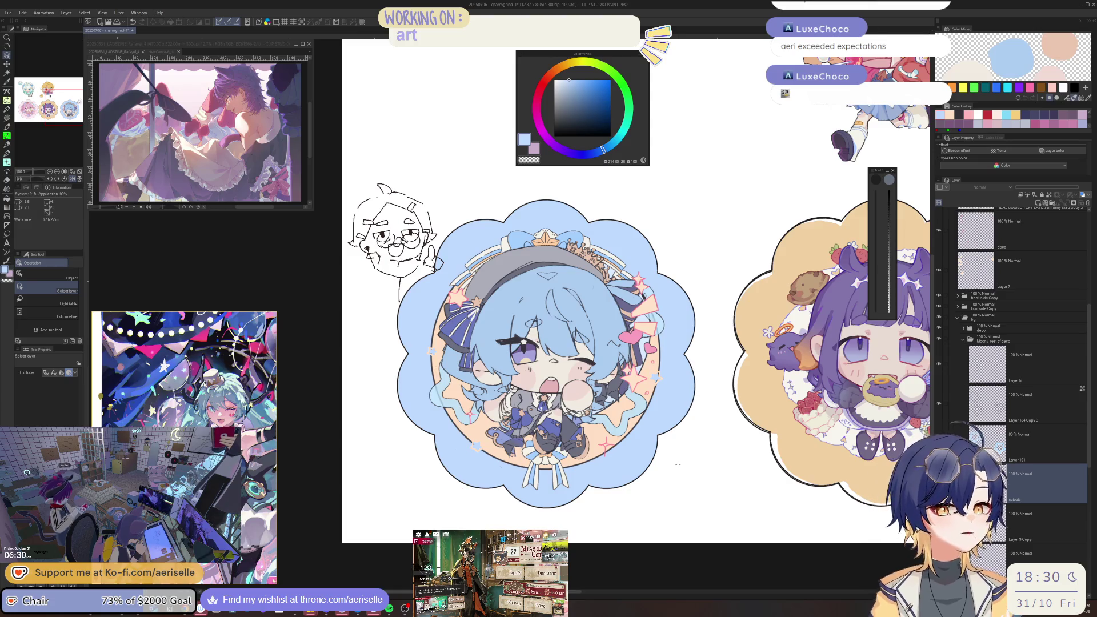
pyautogui.hotkey('ctrl', 's')
pyautogui.press('h')
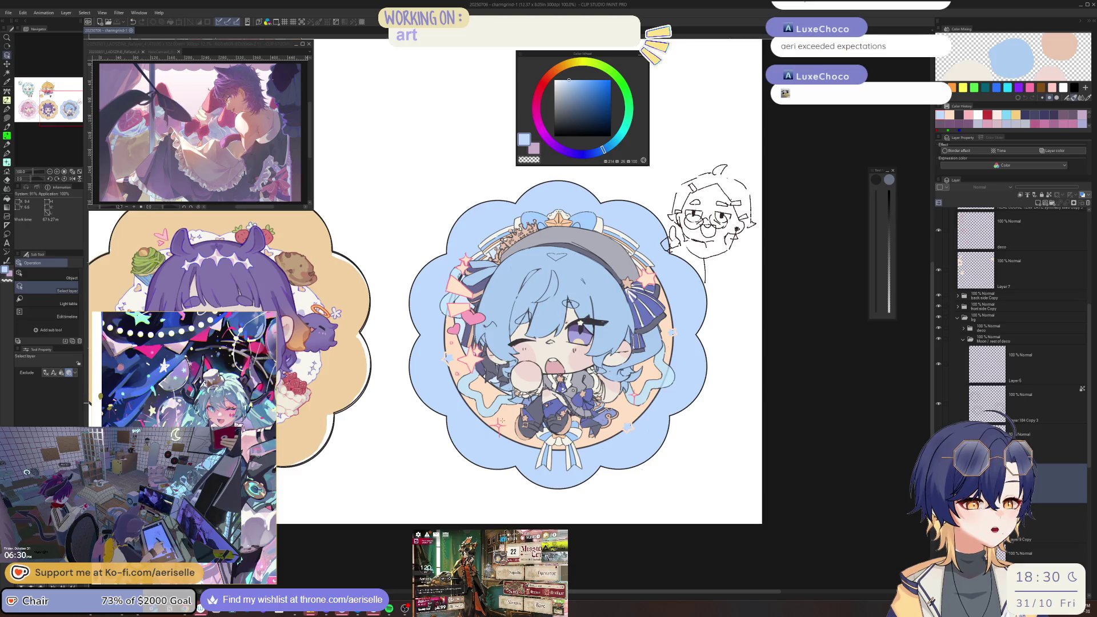
pyautogui.scroll(4, 501, 420)
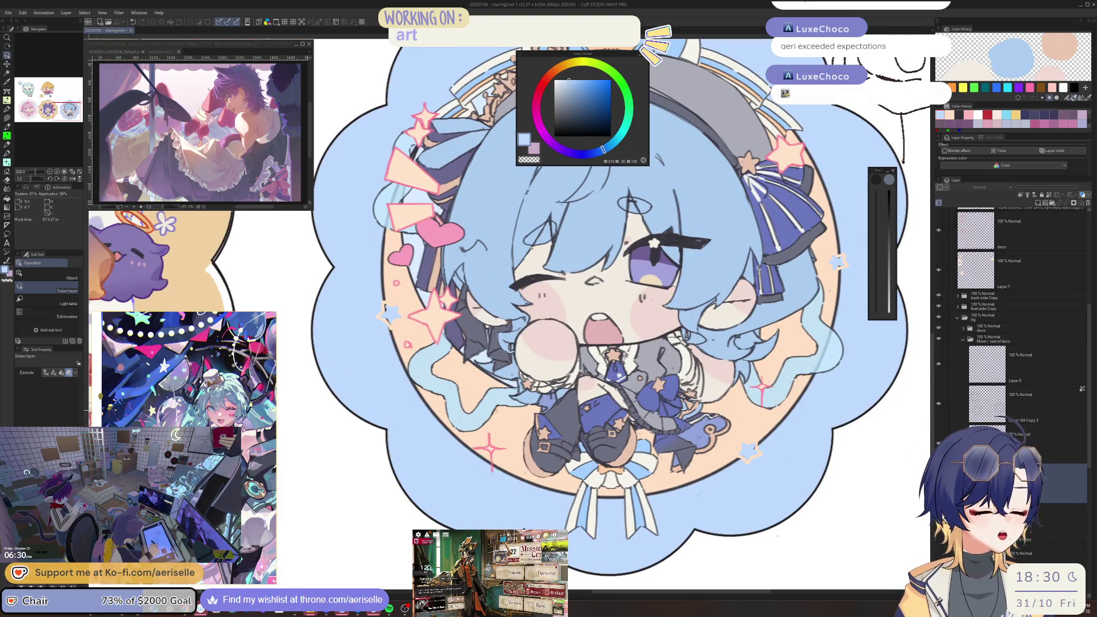
pyautogui.moveTo(653, 242); pyautogui.dragTo(618, 291)
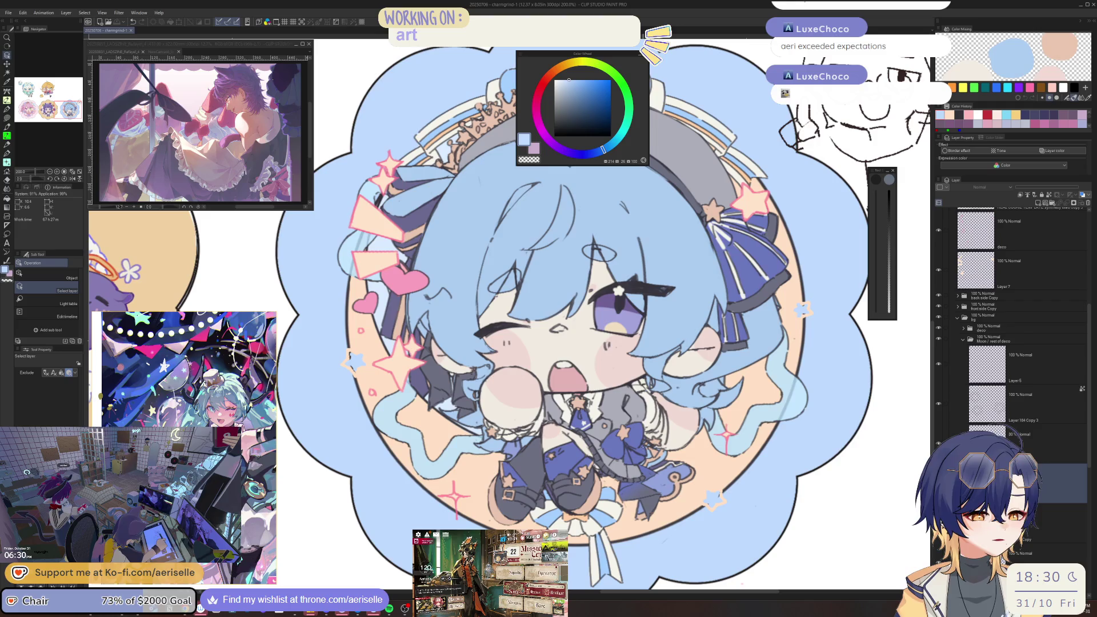
pyautogui.scroll(-3, 600, 383)
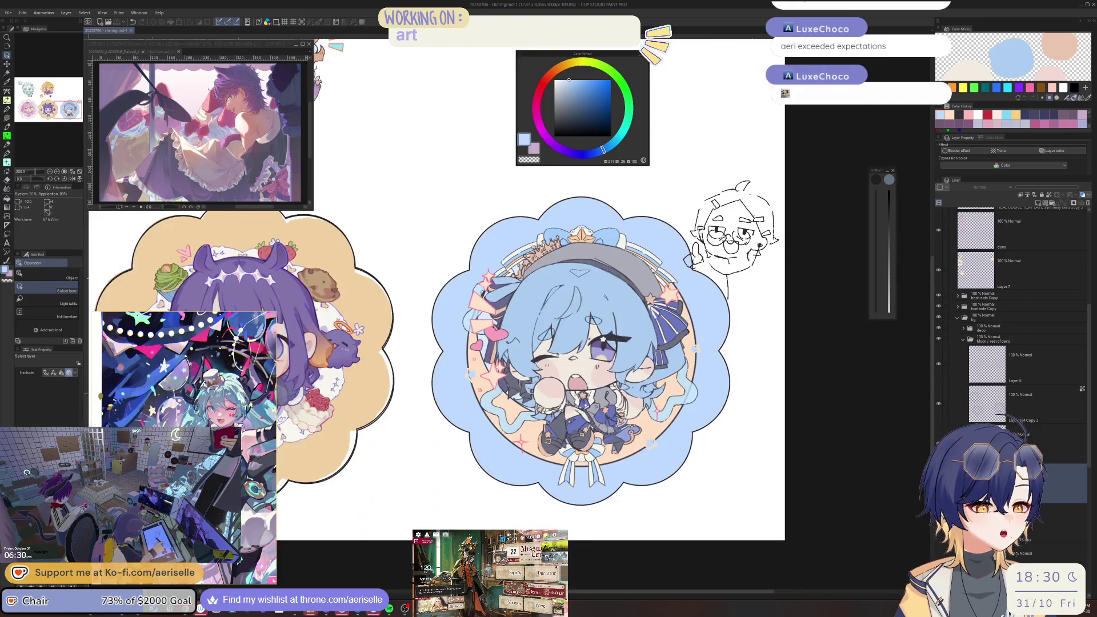
pyautogui.moveTo(461, 473)
pyautogui.mouseDown()
pyautogui.moveTo(548, 457)
pyautogui.moveTo(549, 566)
pyautogui.mouseUp()
pyautogui.moveTo(514, 257); pyautogui.dragTo(528, 554)
pyautogui.scroll(3, 554, 348)
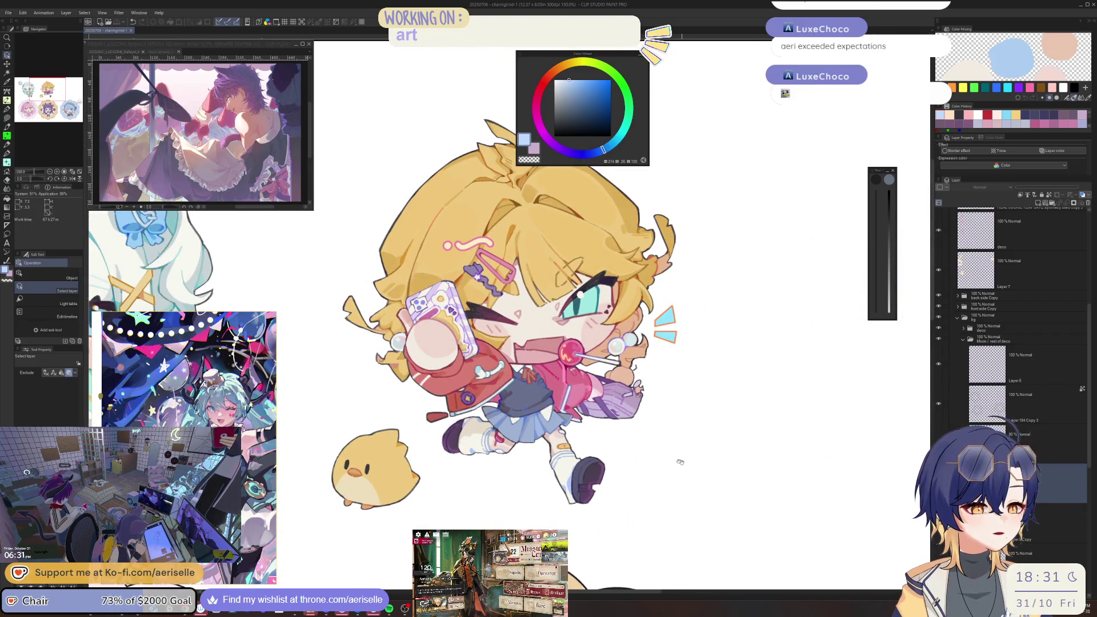
pyautogui.moveTo(474, 457); pyautogui.dragTo(668, 451)
pyautogui.moveTo(486, 435)
pyautogui.mouseDown()
pyautogui.moveTo(822, 422)
pyautogui.moveTo(466, 429)
pyautogui.moveTo(711, 434)
pyautogui.moveTo(680, 485)
pyautogui.moveTo(665, 480)
pyautogui.moveTo(441, 372)
pyautogui.moveTo(406, 309)
pyautogui.mouseUp()
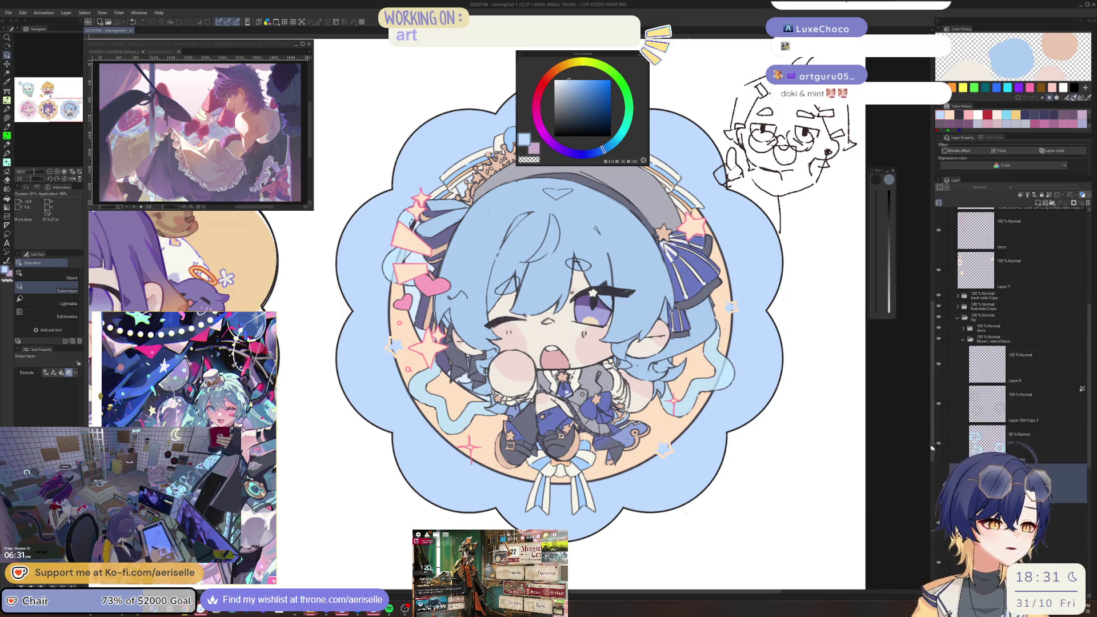
pyautogui.scroll(-2, 792, 409)
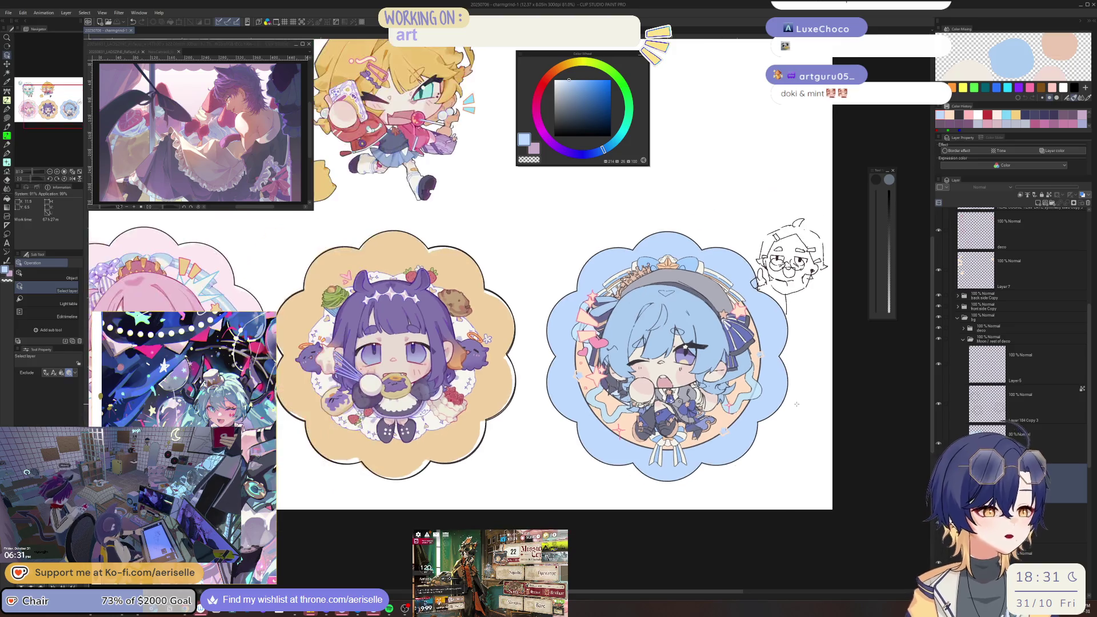
pyautogui.scroll(2, 664, 250)
pyautogui.scroll(-5, 664, 250)
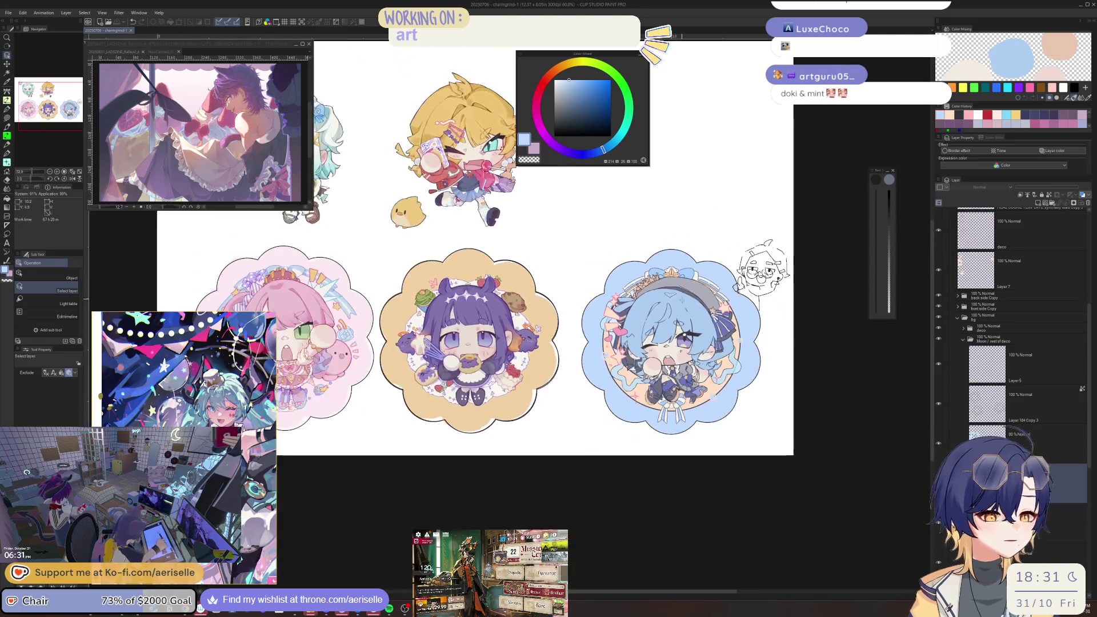
pyautogui.scroll(5, 663, 250)
pyautogui.scroll(3, 642, 247)
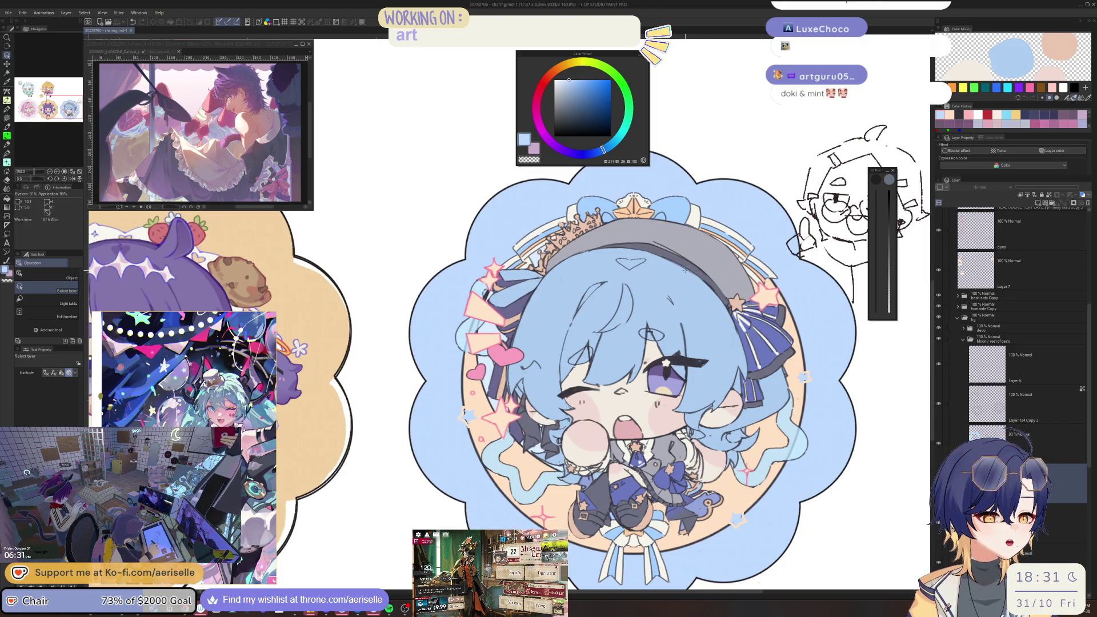
pyautogui.scroll(-3, 634, 343)
pyautogui.scroll(3, 634, 342)
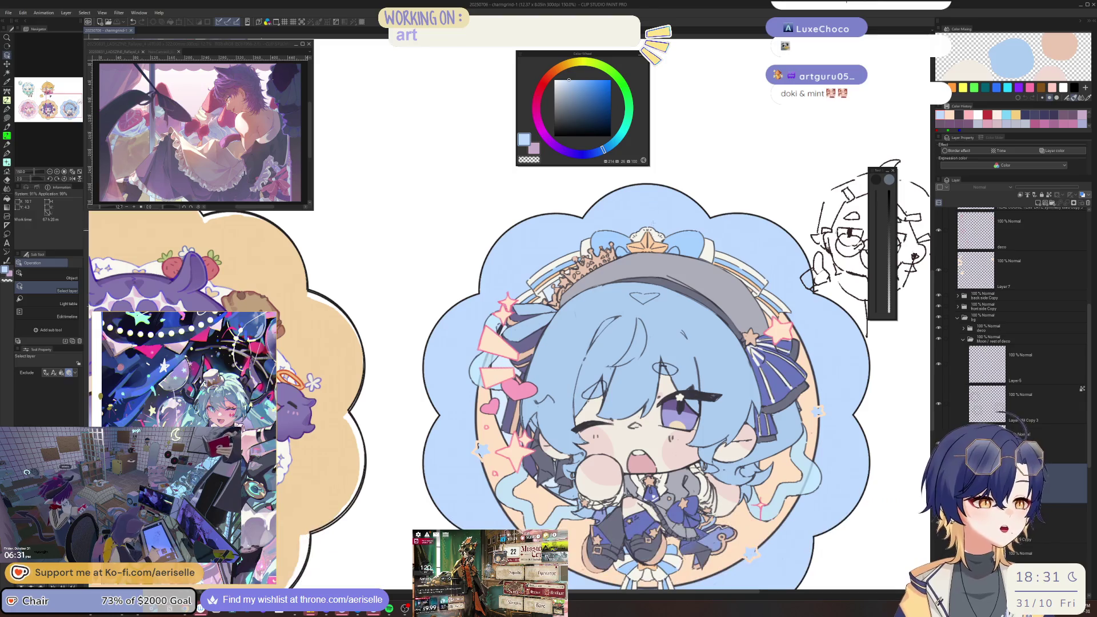
pyautogui.moveTo(261, 318)
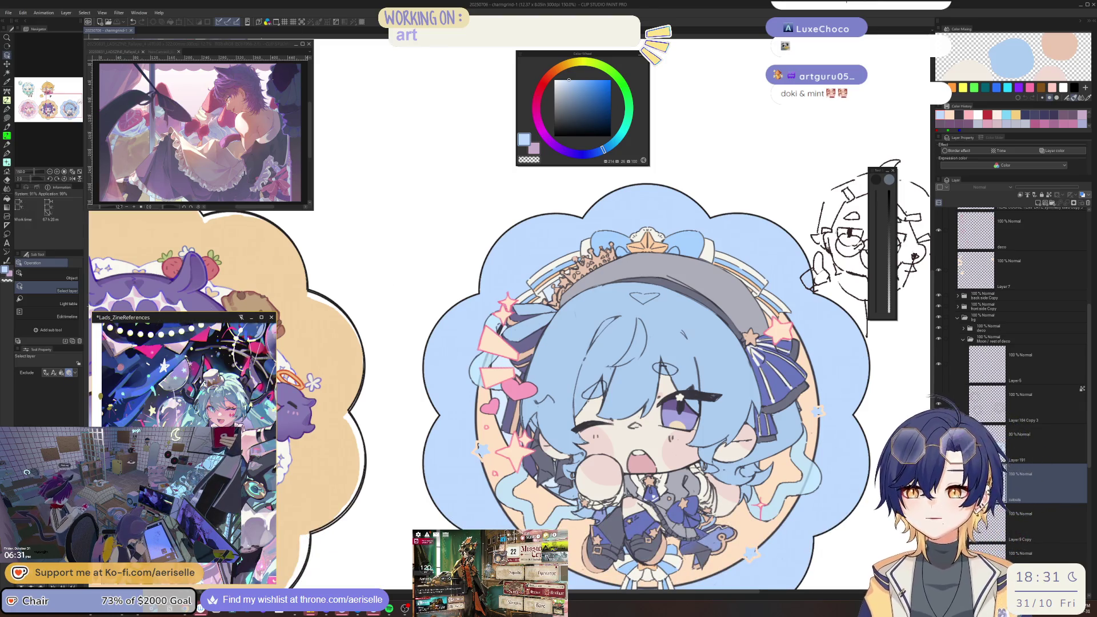